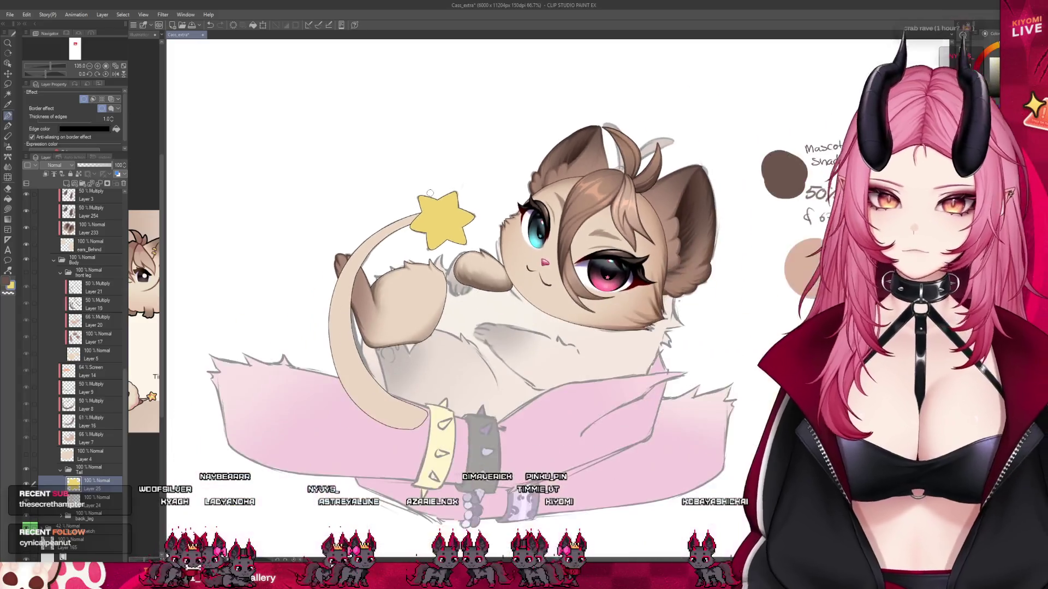
# Zoom in and turn the fluffy body layer's visibility back on over the legs and tail.
pyautogui.scroll(3, 444, 189)
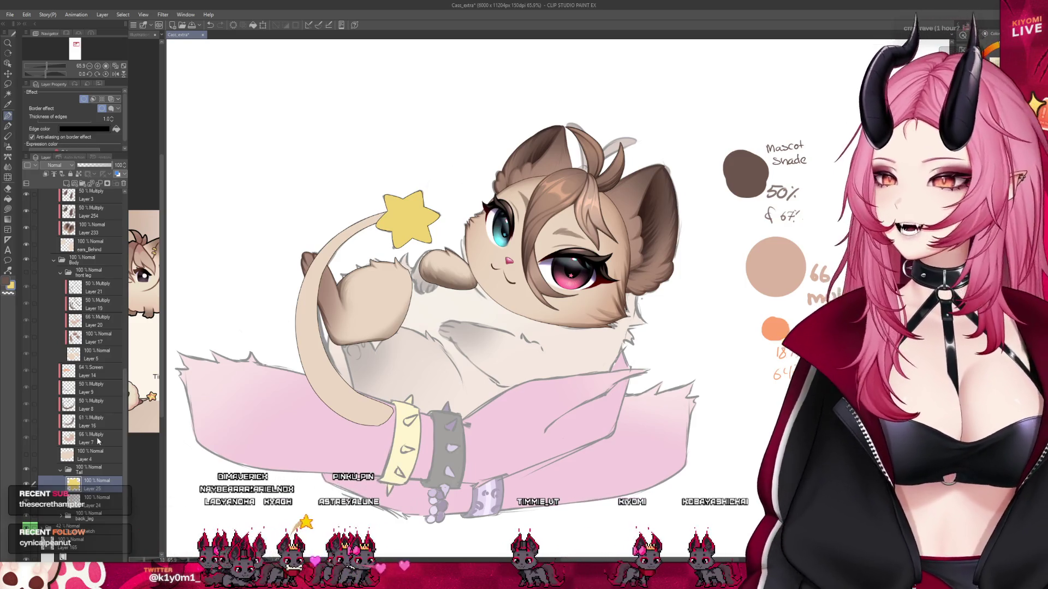
pyautogui.click(31, 366)
pyautogui.click(27, 265)
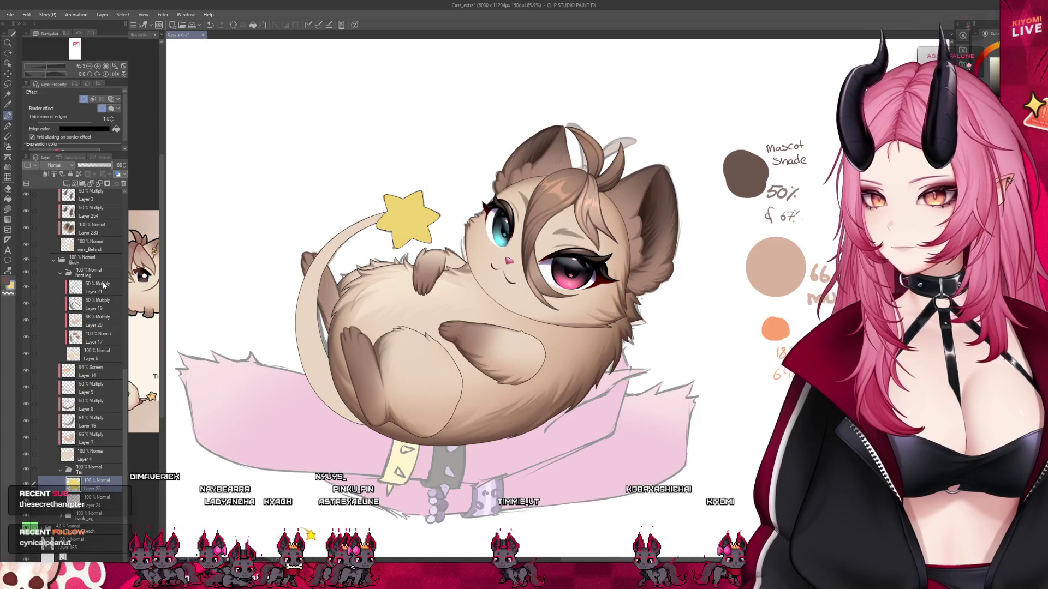
pyautogui.scroll(-4, 386, 289)
pyautogui.scroll(3, 393, 266)
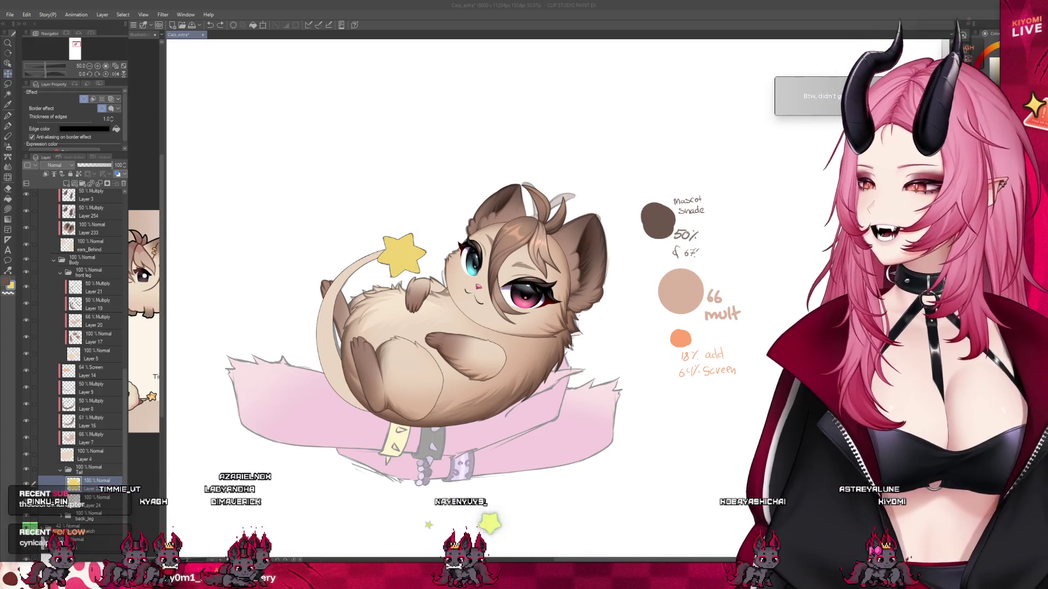
pyautogui.scroll(2, 405, 295)
pyautogui.click(96, 288)
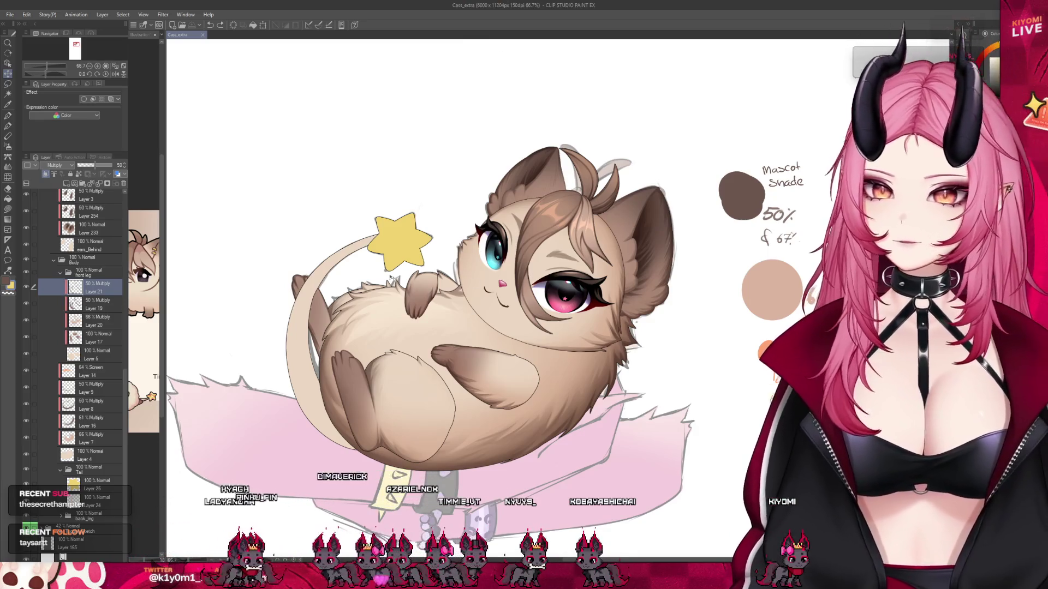
pyautogui.click(93, 501)
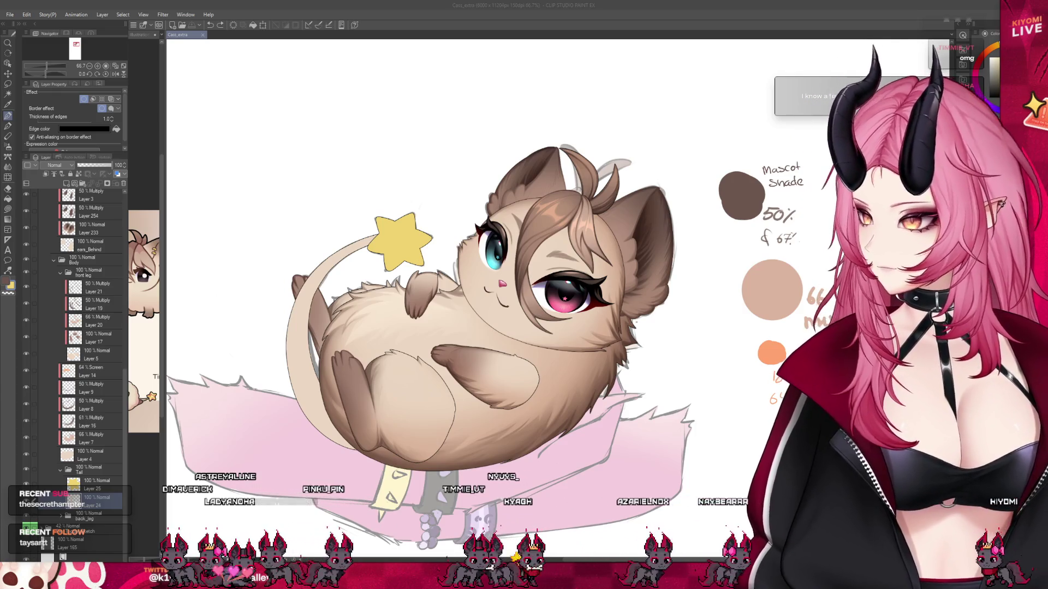
# Paint a stroke along the cat's tail, then pick a different drawing tool.
pyautogui.scroll(3, 298, 282)
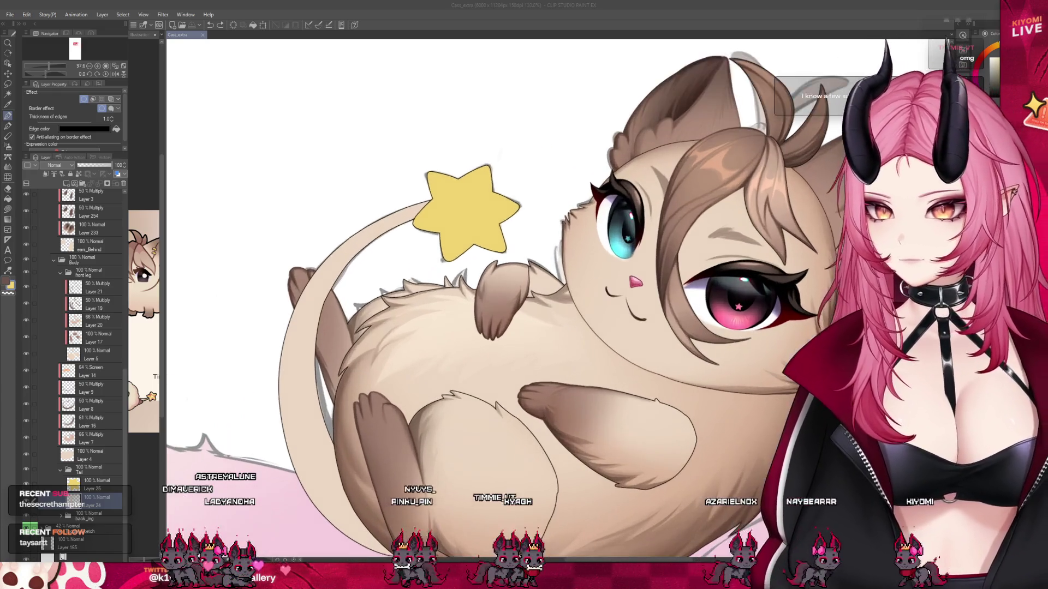
pyautogui.moveTo(303, 343); pyautogui.dragTo(347, 254)
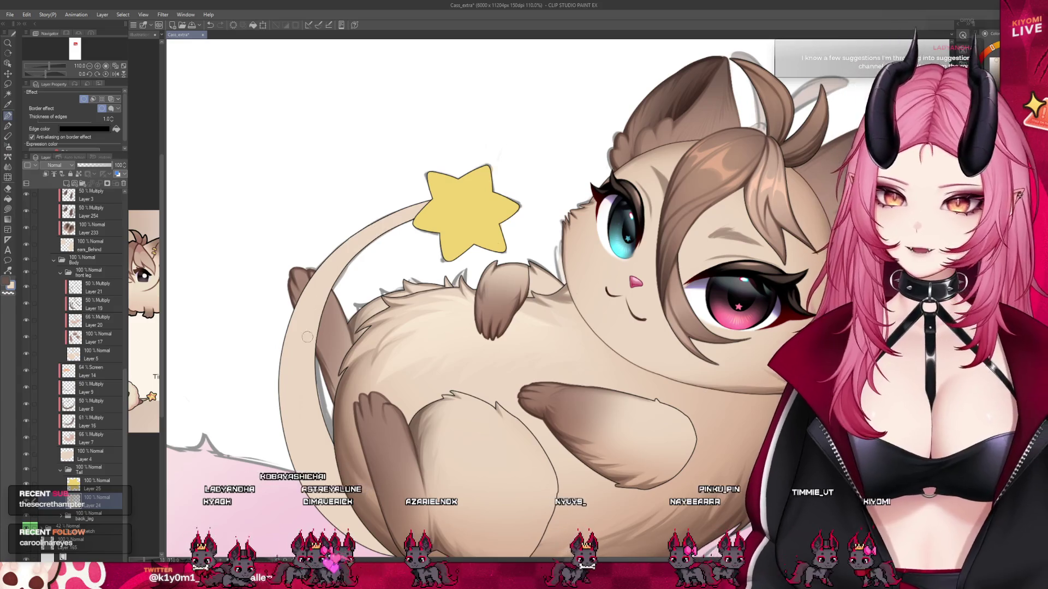
pyautogui.scroll(-1, 386, 192)
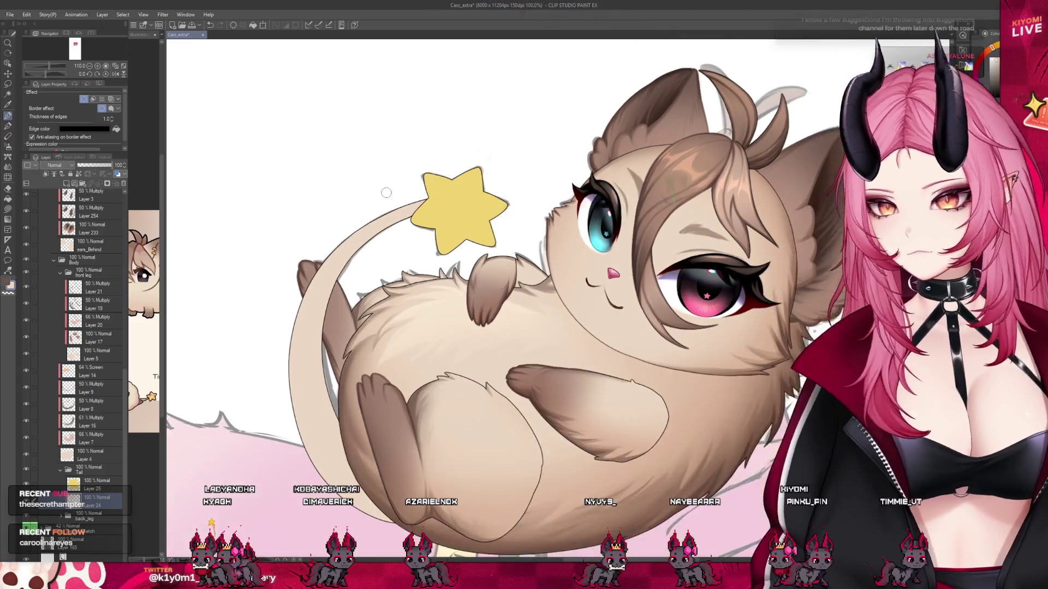
pyautogui.scroll(-3, 386, 192)
pyautogui.scroll(2, 502, 206)
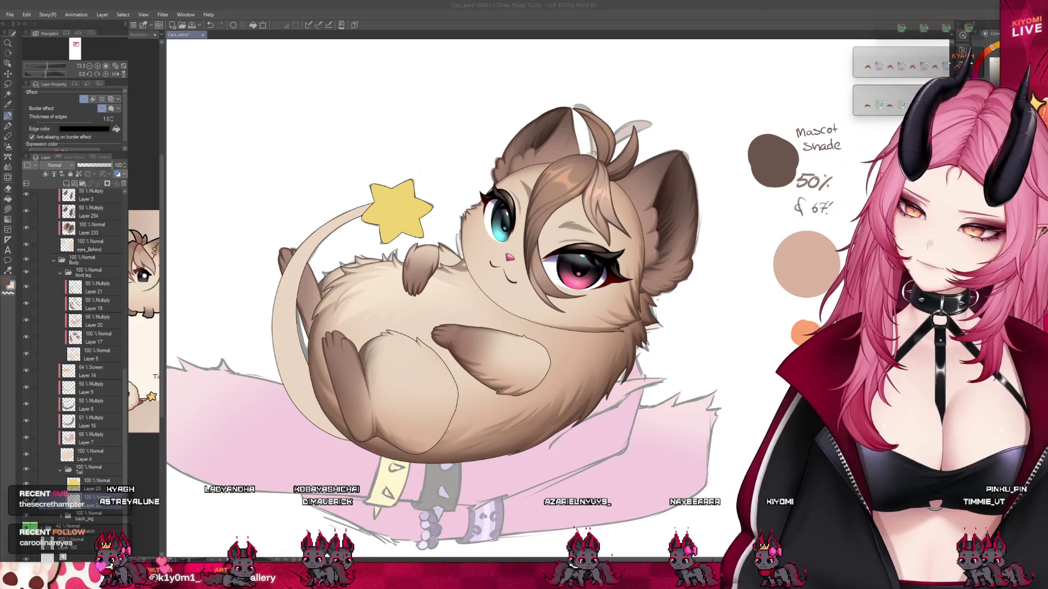
pyautogui.scroll(-1, 398, 247)
pyautogui.scroll(1, 346, 240)
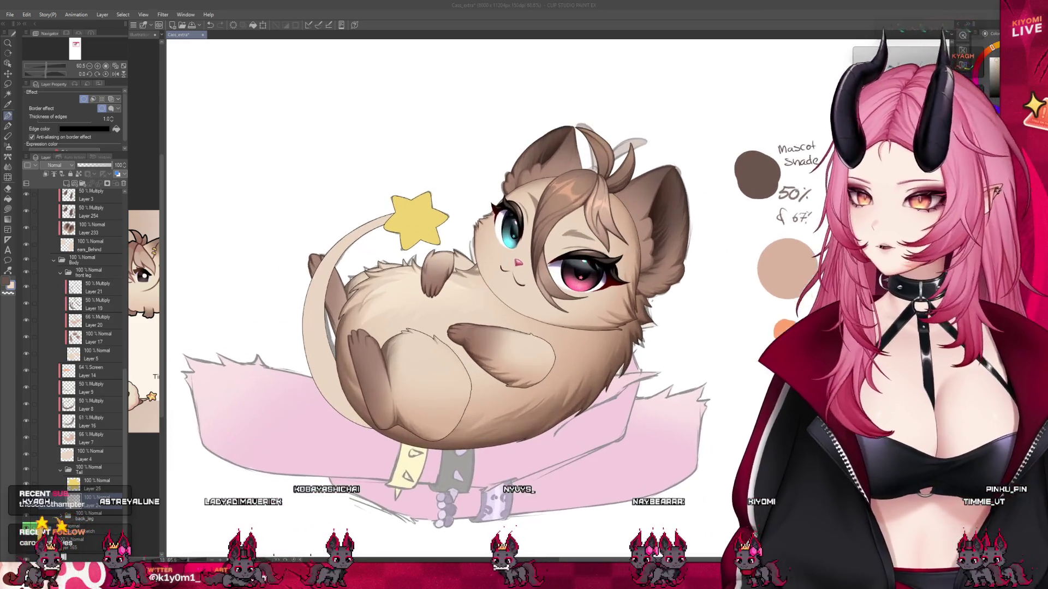
pyautogui.click(55, 178)
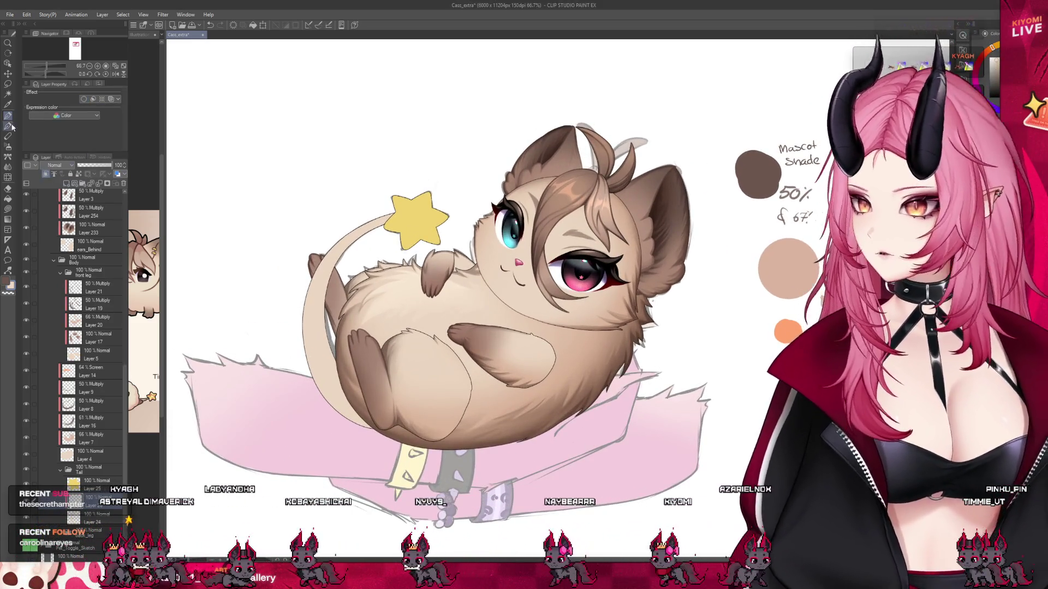
pyautogui.click(9, 147)
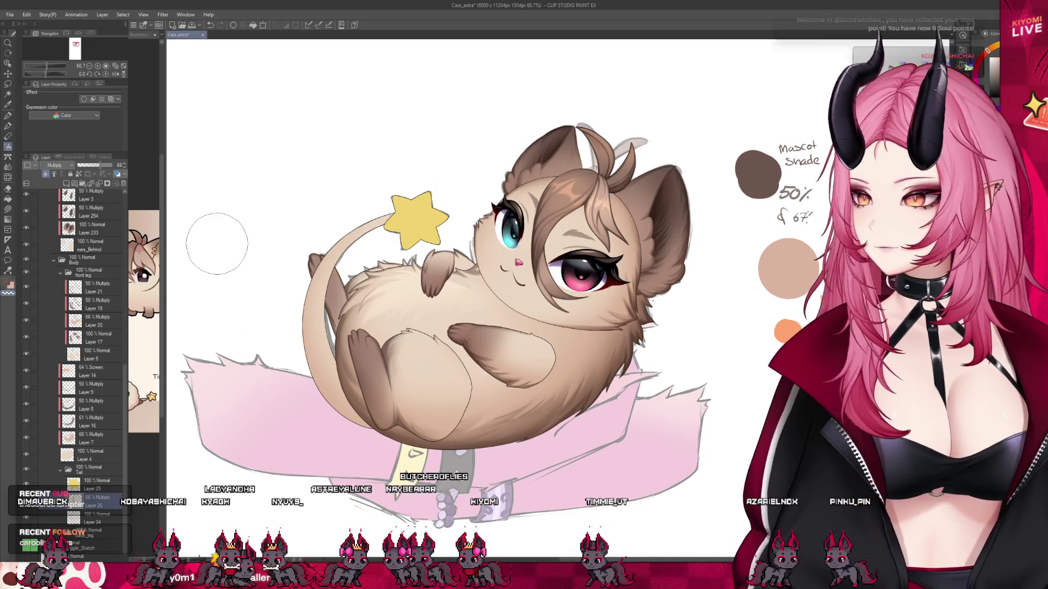
# Widen the reference sheet pane beside the drawing, then return to the mascot document and select Layer 24.
pyautogui.moveTo(165, 243); pyautogui.dragTo(295, 243)
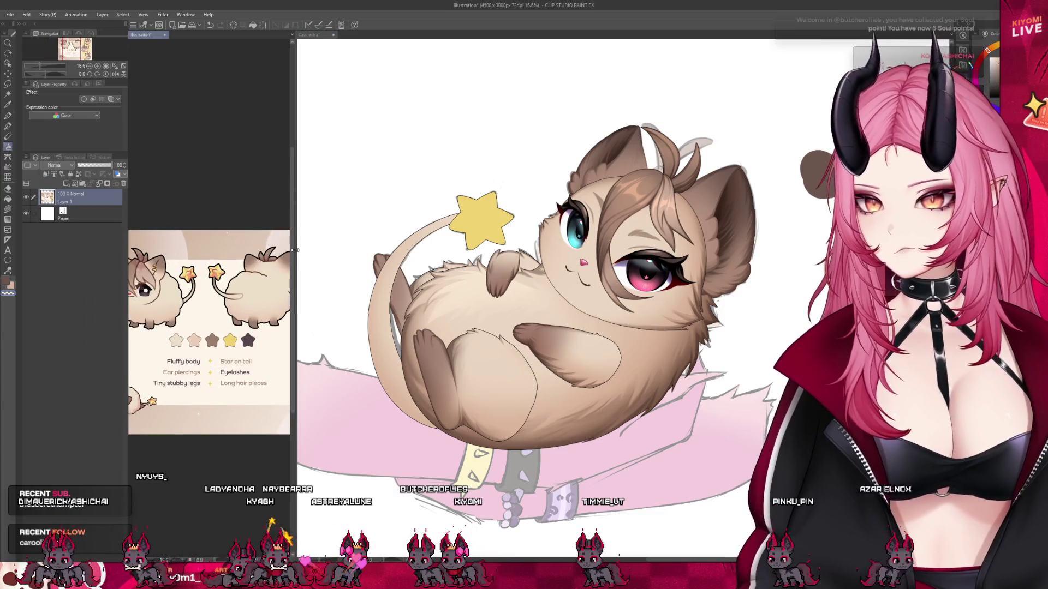
pyautogui.moveTo(293, 250); pyautogui.dragTo(258, 250)
pyautogui.click(491, 224)
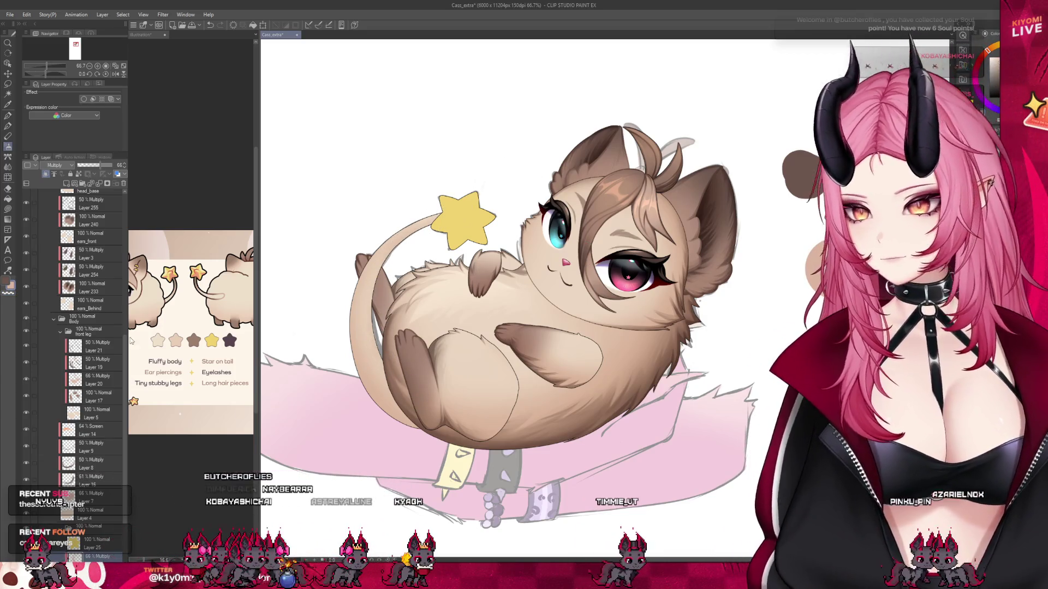
pyautogui.scroll(-2, 120, 410)
pyautogui.click(95, 506)
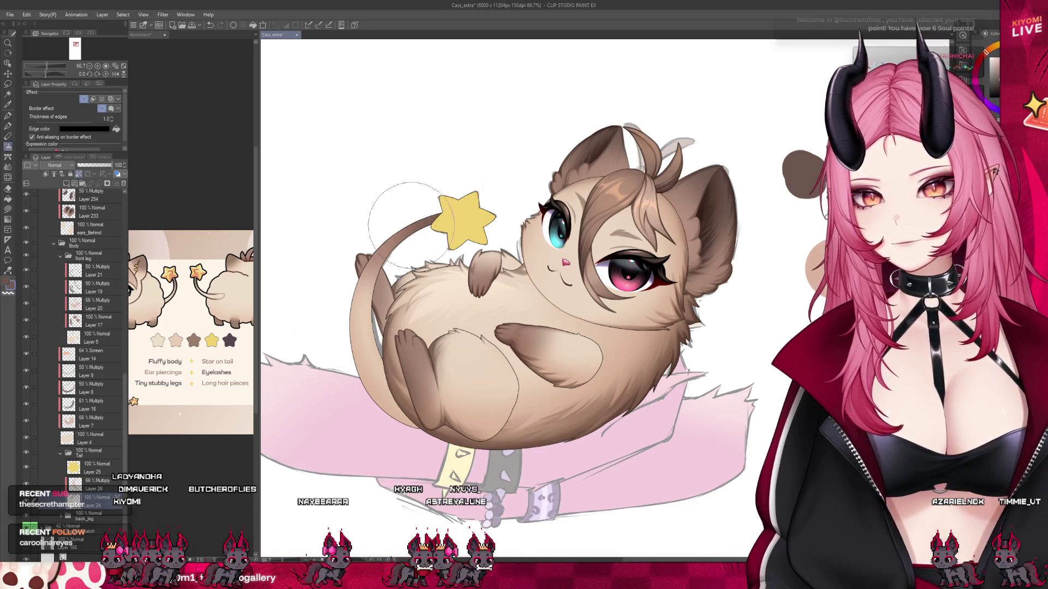
# Add a new raster layer for shading, set to Multiply at 50% opacity.
pyautogui.scroll(-3, 479, 318)
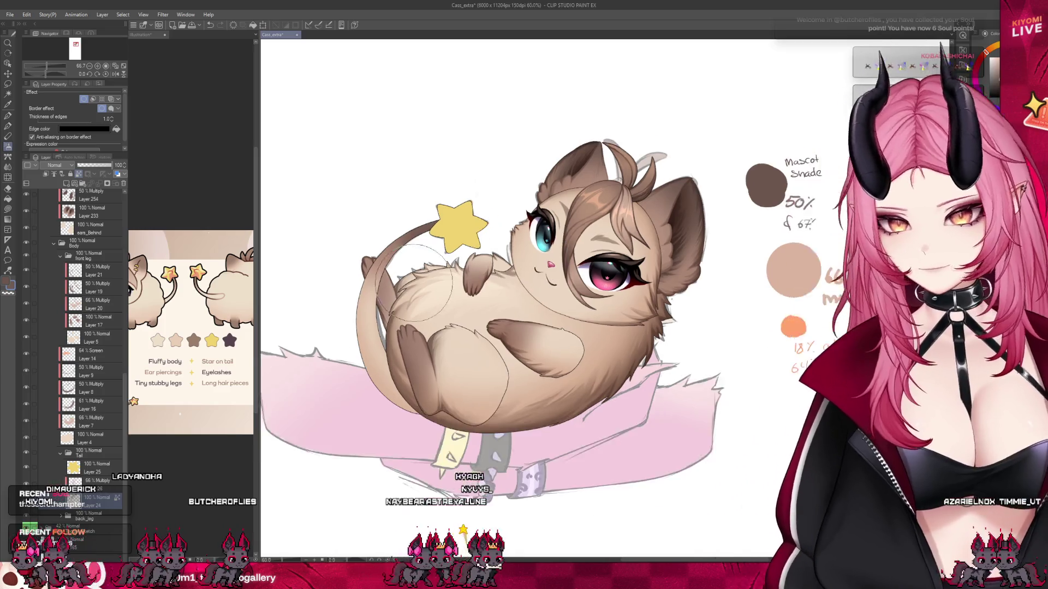
pyautogui.click(66, 183)
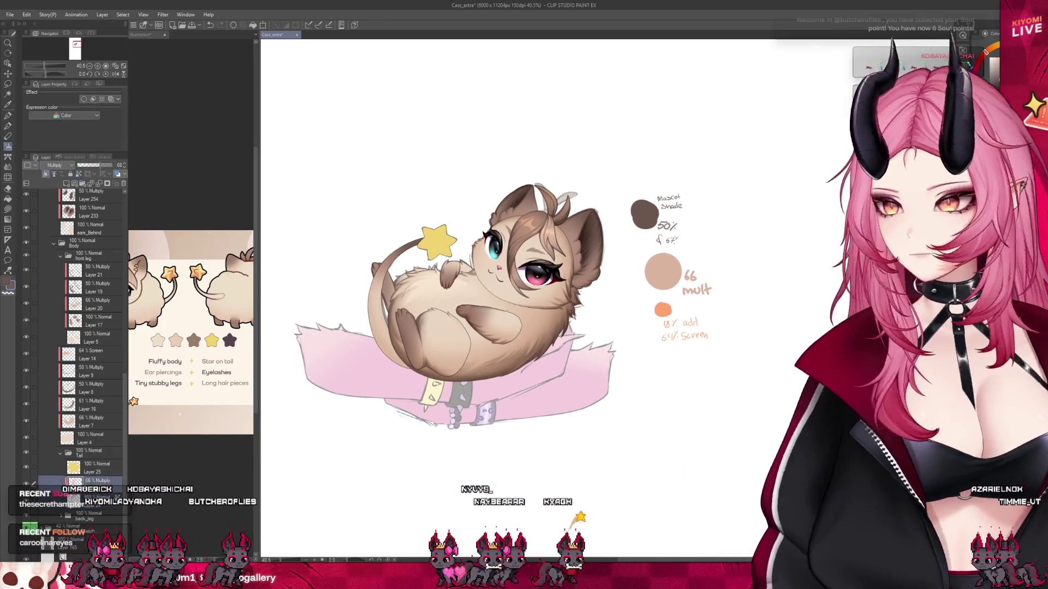
pyautogui.click(54, 165)
pyautogui.click(60, 189)
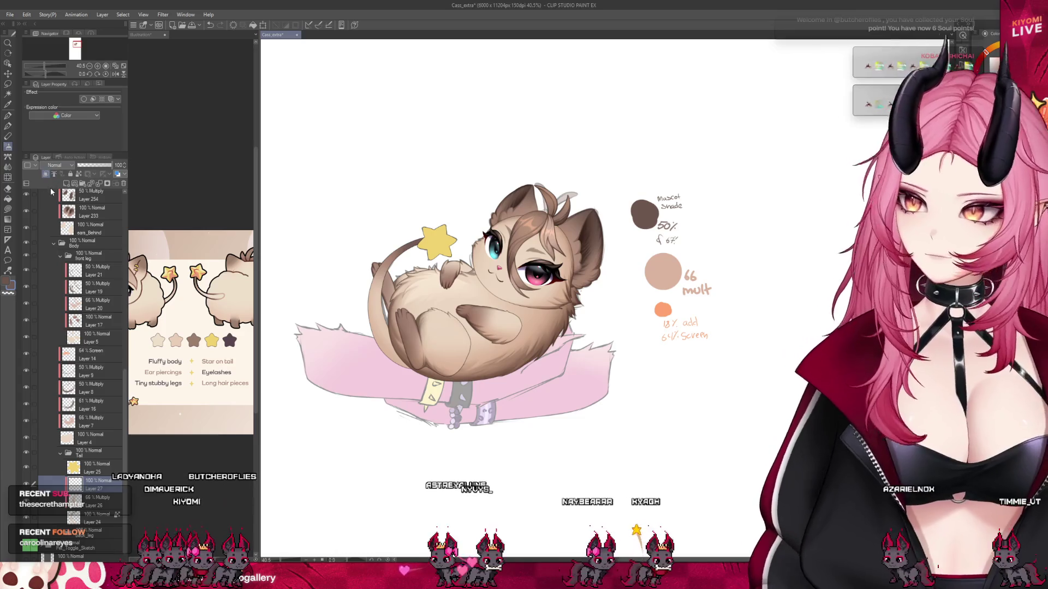
pyautogui.scroll(1, 324, 217)
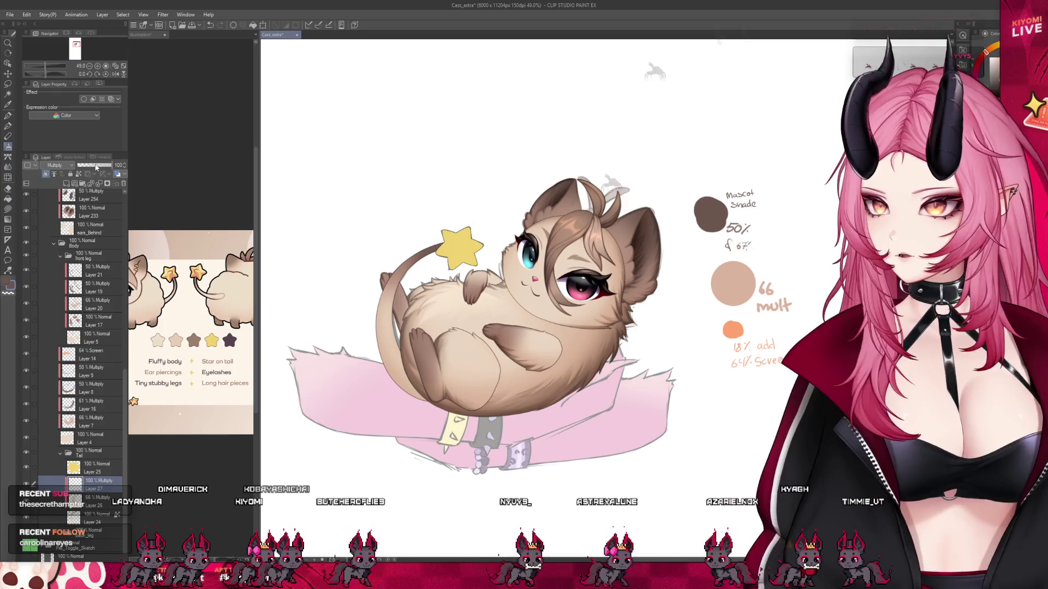
pyautogui.click(123, 168)
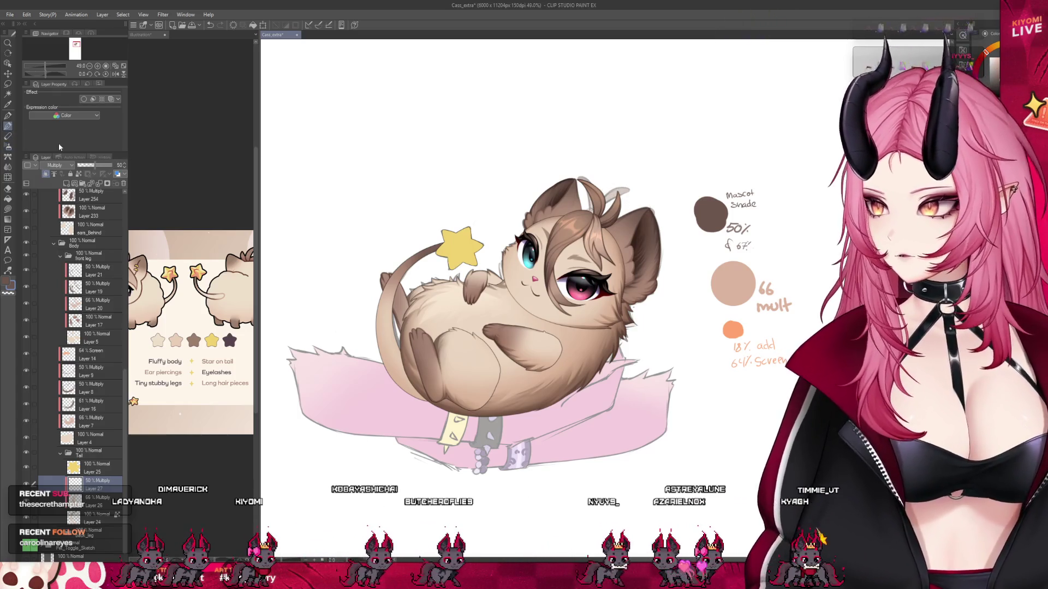
# Switch to the Pen and hide Layer 25, the star's yellow fill.
pyautogui.press('p')
pyautogui.scroll(1, 383, 326)
pyautogui.scroll(2, 384, 326)
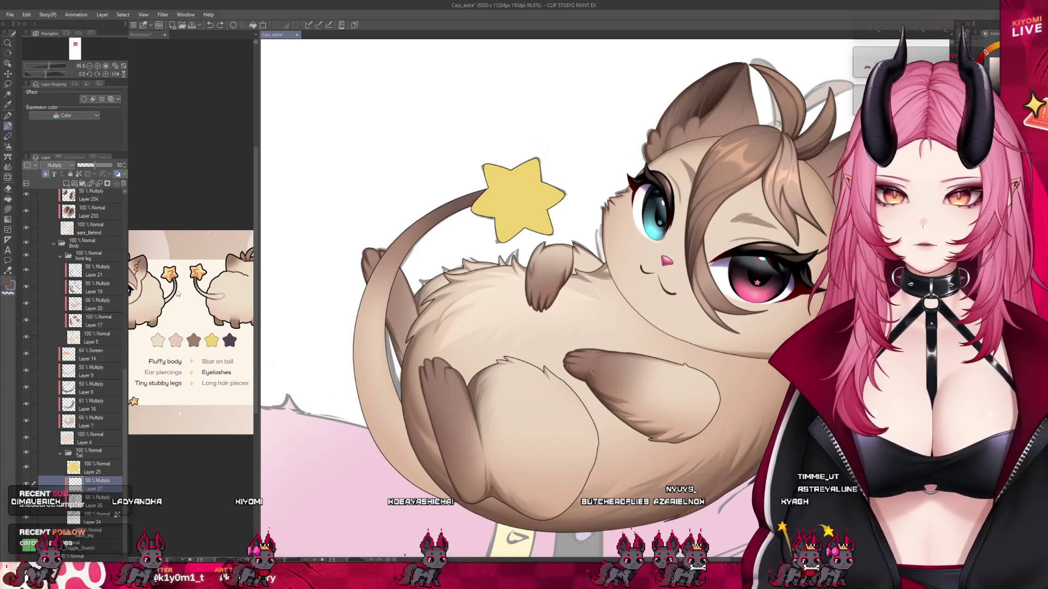
pyautogui.click(34, 466)
pyautogui.click(26, 467)
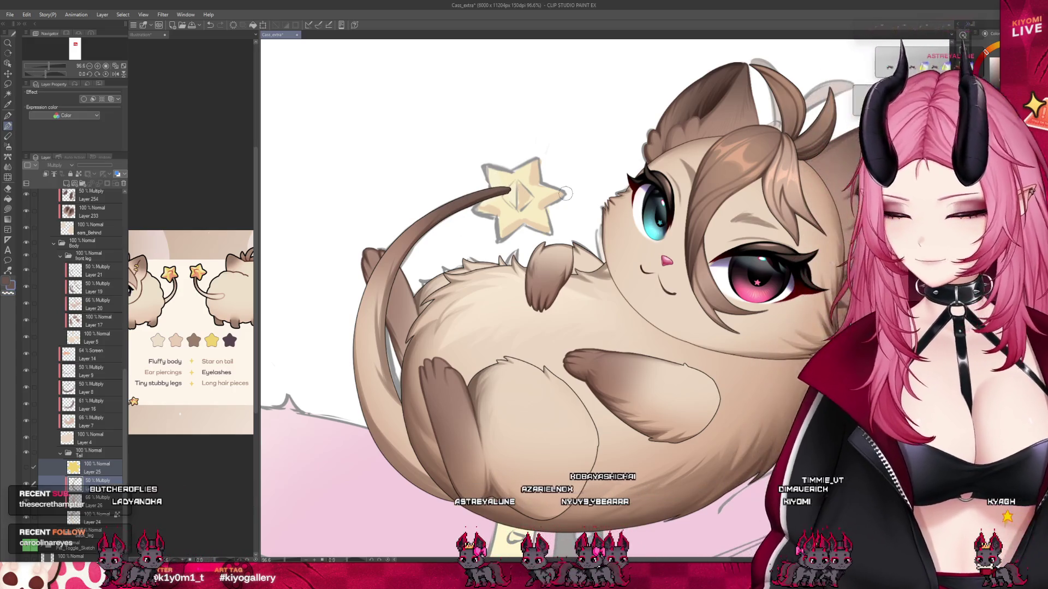
# Hide Layer 4's body shading, collapse the front leg group, and darken the tail's lower edge.
pyautogui.click(26, 437)
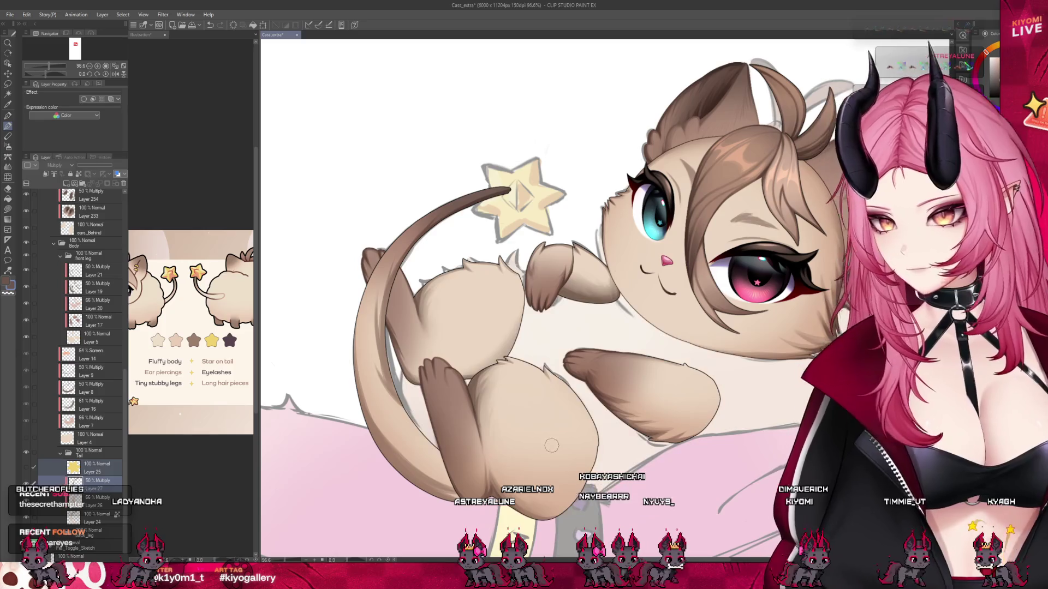
pyautogui.click(60, 255)
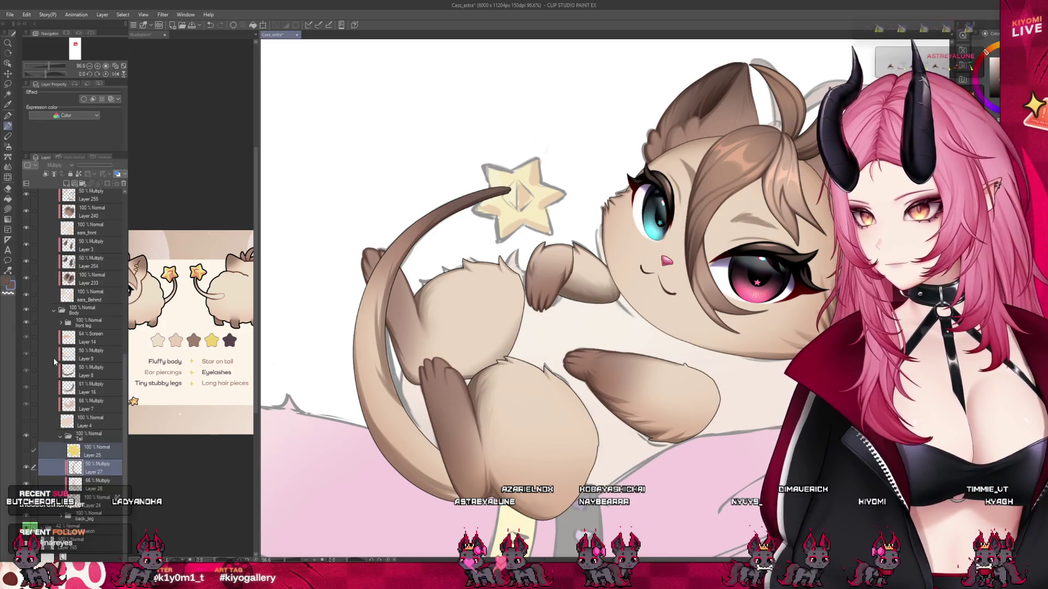
pyautogui.scroll(-3, 412, 391)
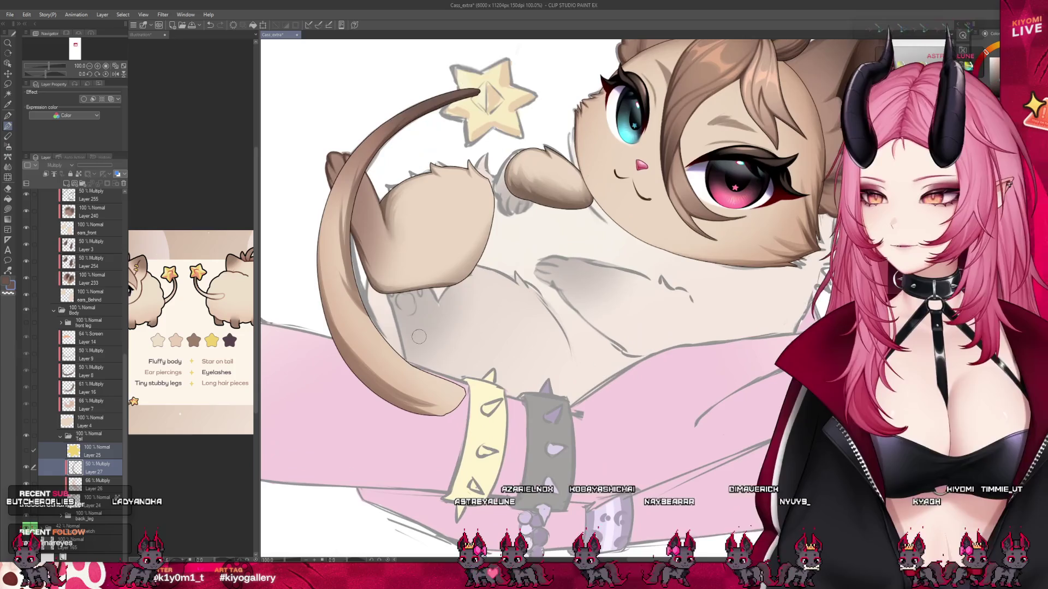
pyautogui.moveTo(412, 392)
pyautogui.mouseDown()
pyautogui.moveTo(384, 384)
pyautogui.moveTo(431, 405)
pyautogui.mouseUp()
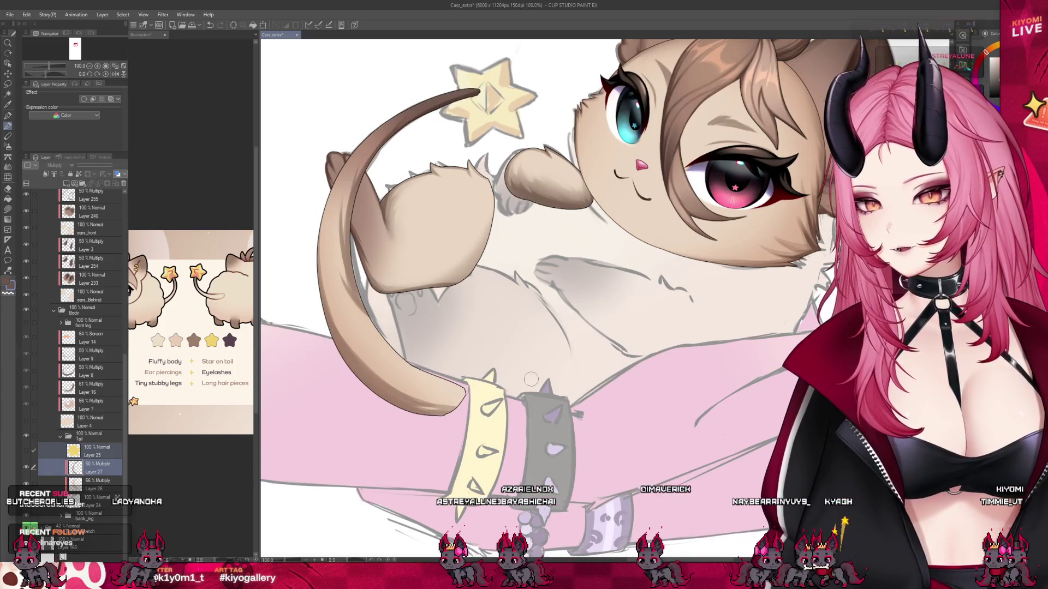
# Check Layer 24's border effect, then select and show Layer 27's Multiply shading and switch brushes.
pyautogui.click(95, 467)
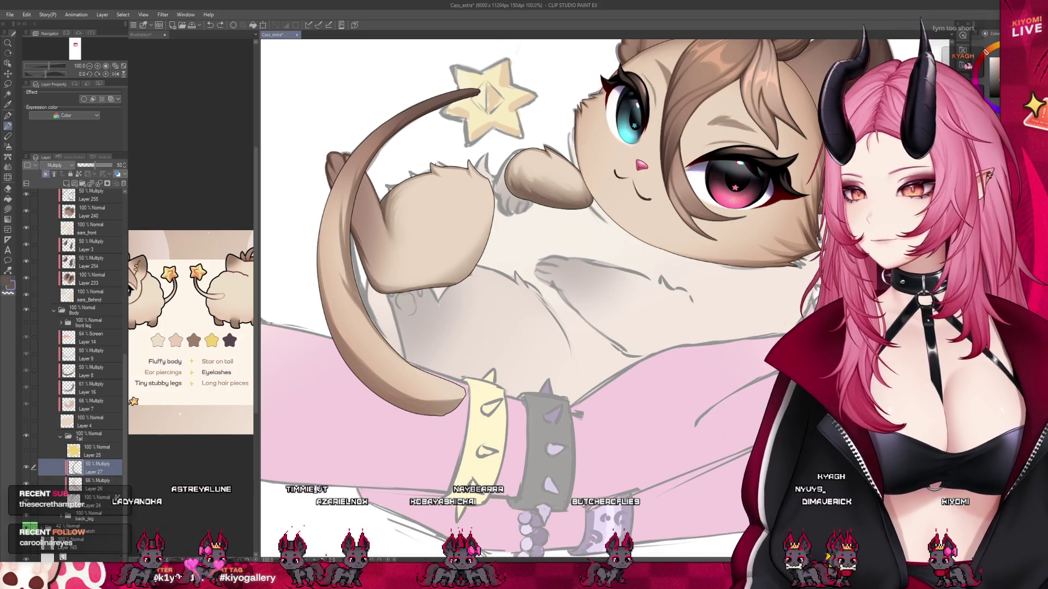
pyautogui.click(26, 468)
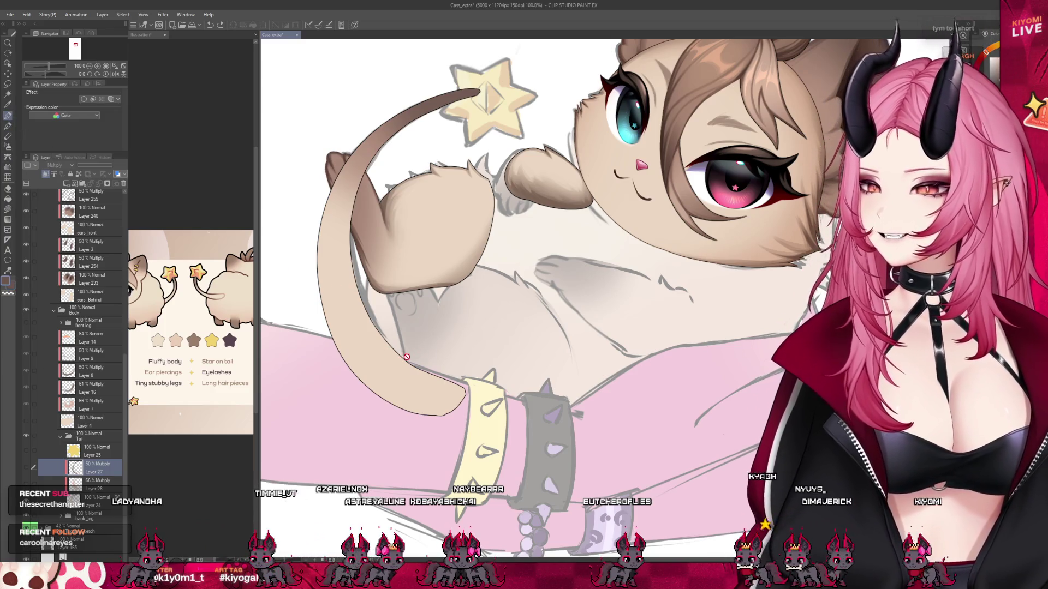
pyautogui.click(108, 498)
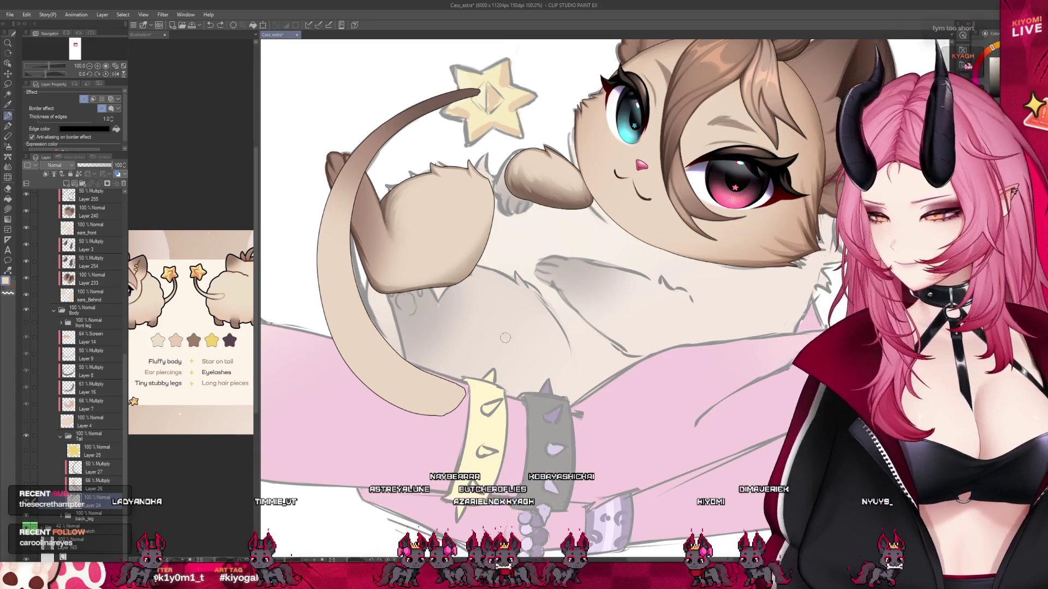
pyautogui.click(88, 467)
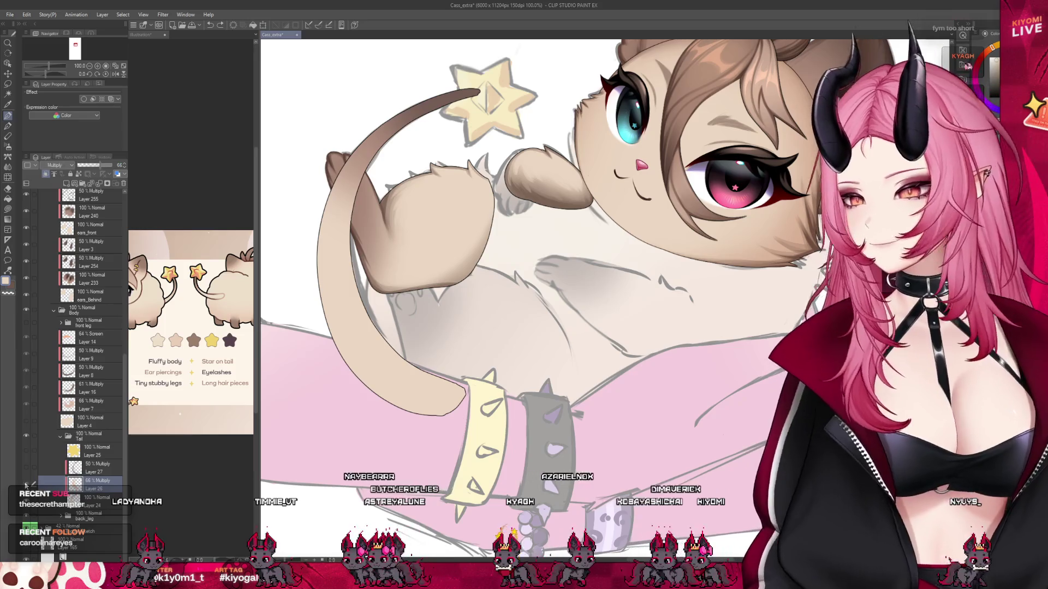
pyautogui.click(25, 467)
pyautogui.press('p')
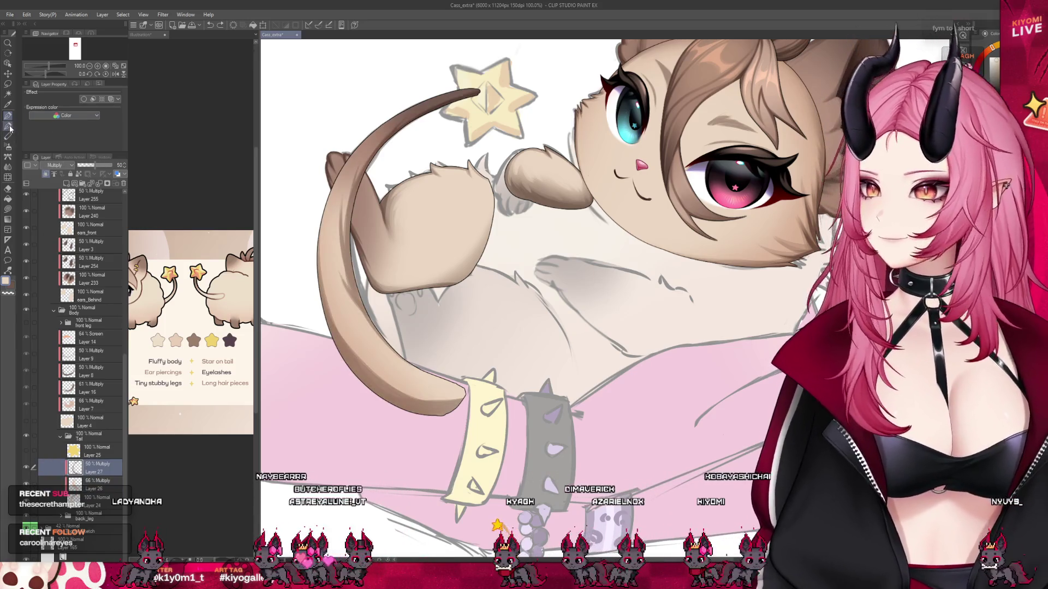
pyautogui.scroll(-1, 491, 301)
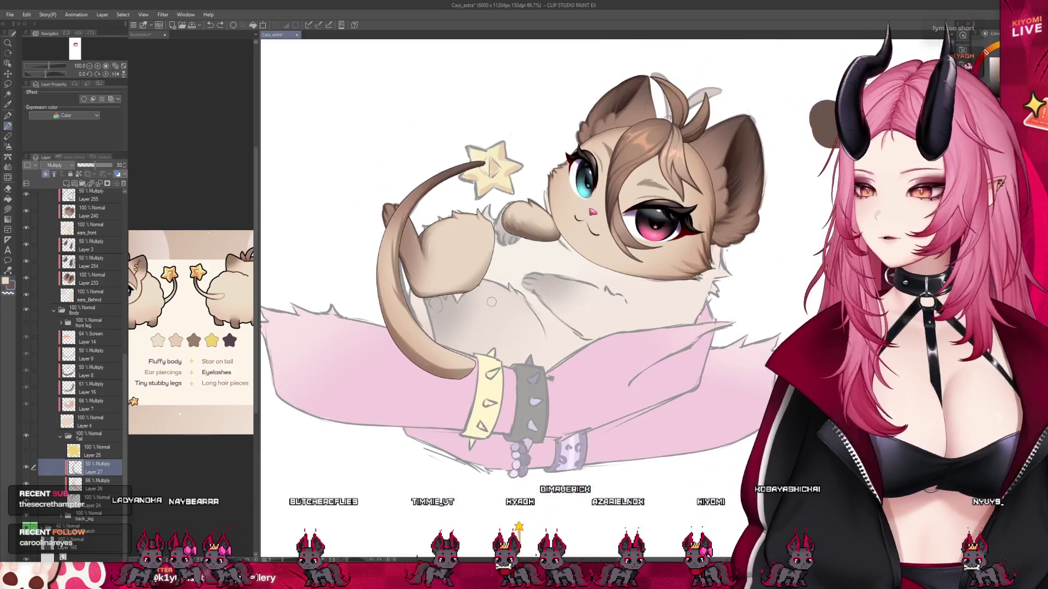
pyautogui.scroll(1, 478, 295)
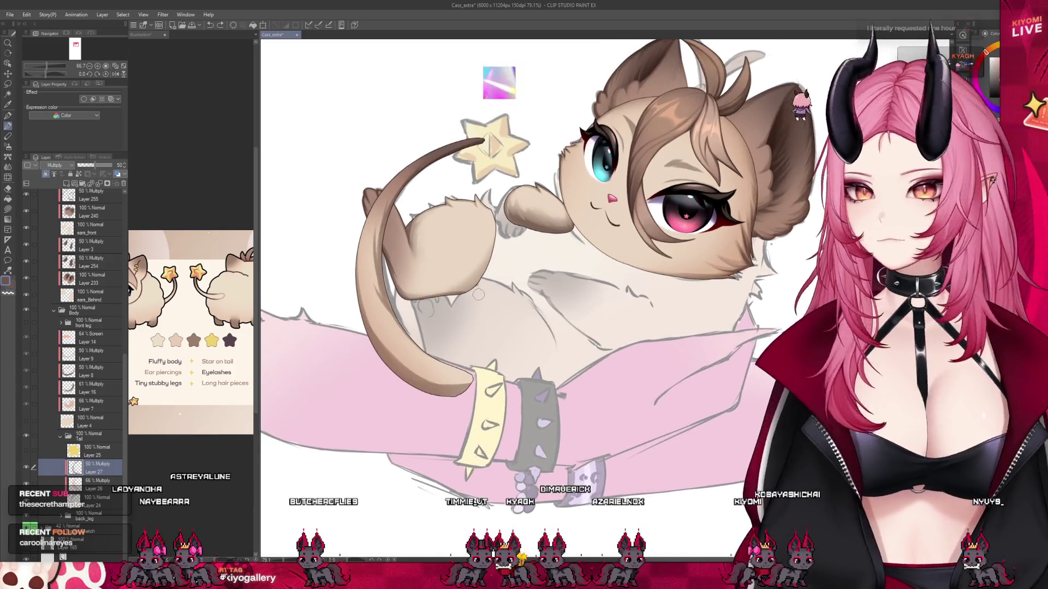
pyautogui.scroll(1, 451, 309)
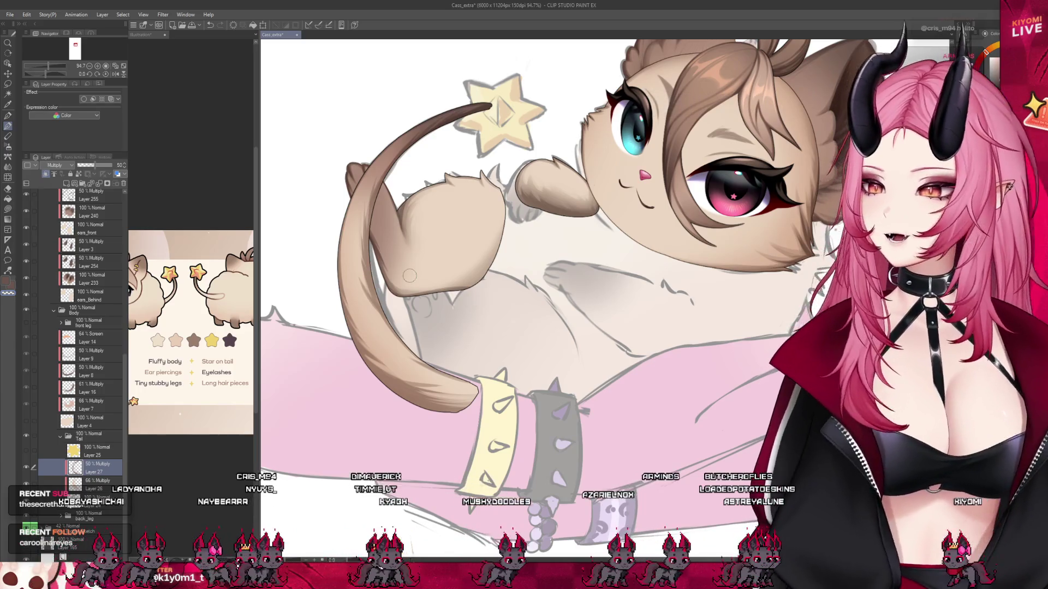
pyautogui.scroll(-4, 449, 267)
pyautogui.scroll(2, 697, 110)
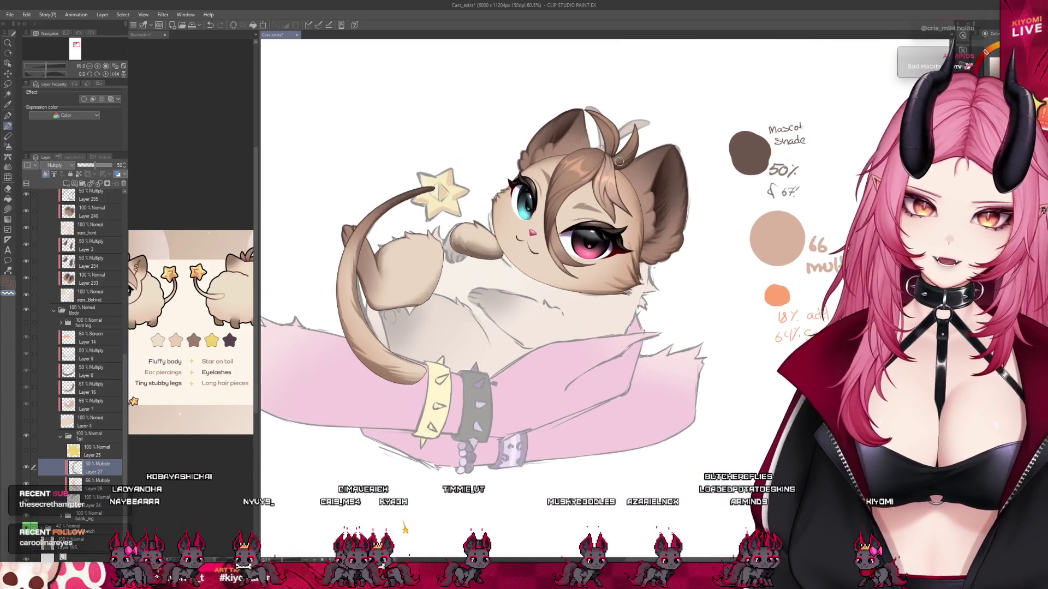
pyautogui.click(26, 421)
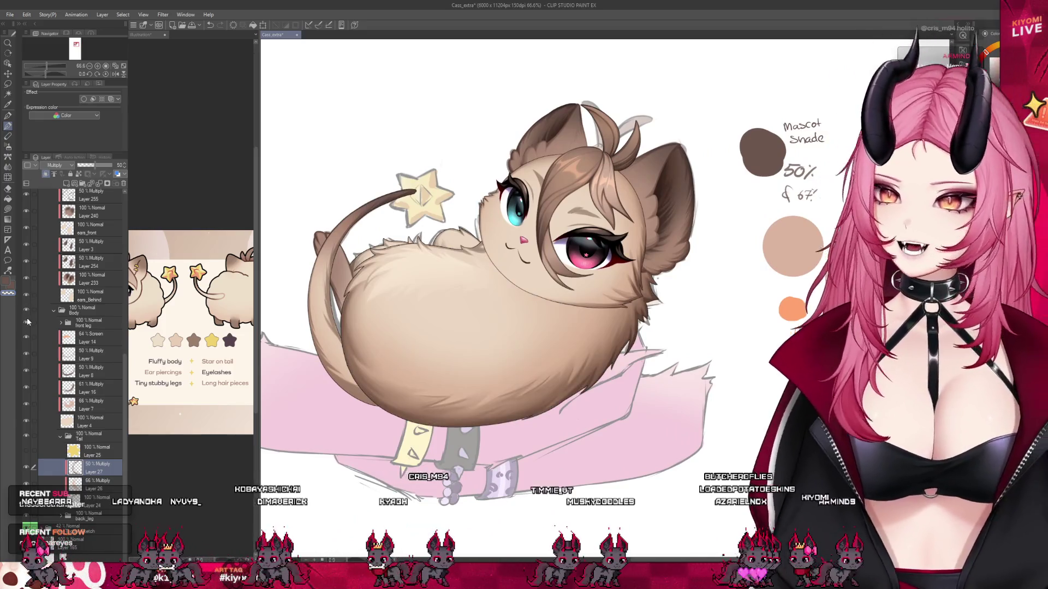
pyautogui.scroll(-1, 409, 287)
pyautogui.scroll(-4, 409, 288)
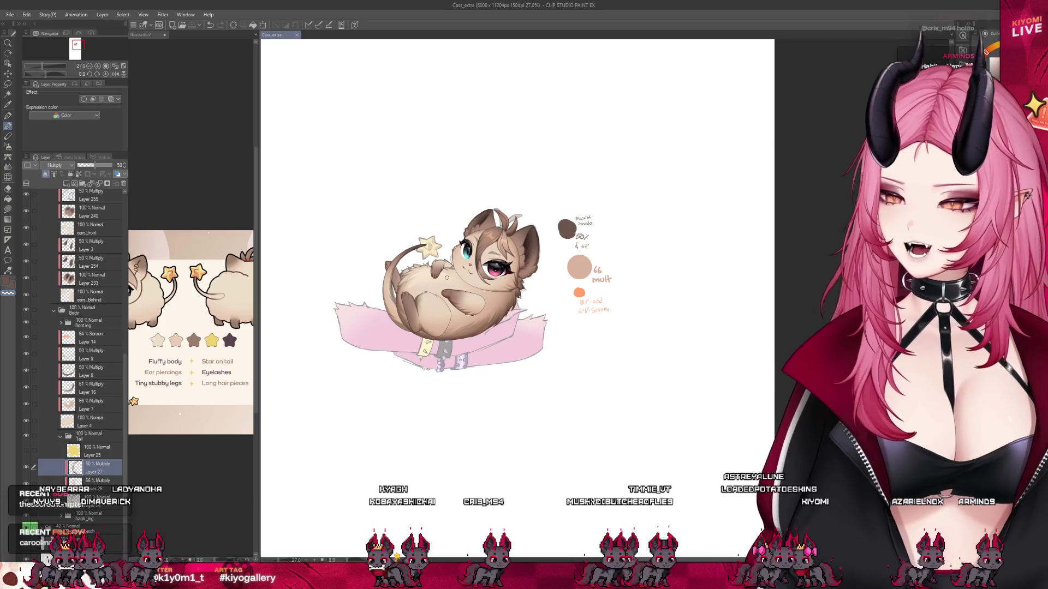
pyautogui.scroll(3, 446, 278)
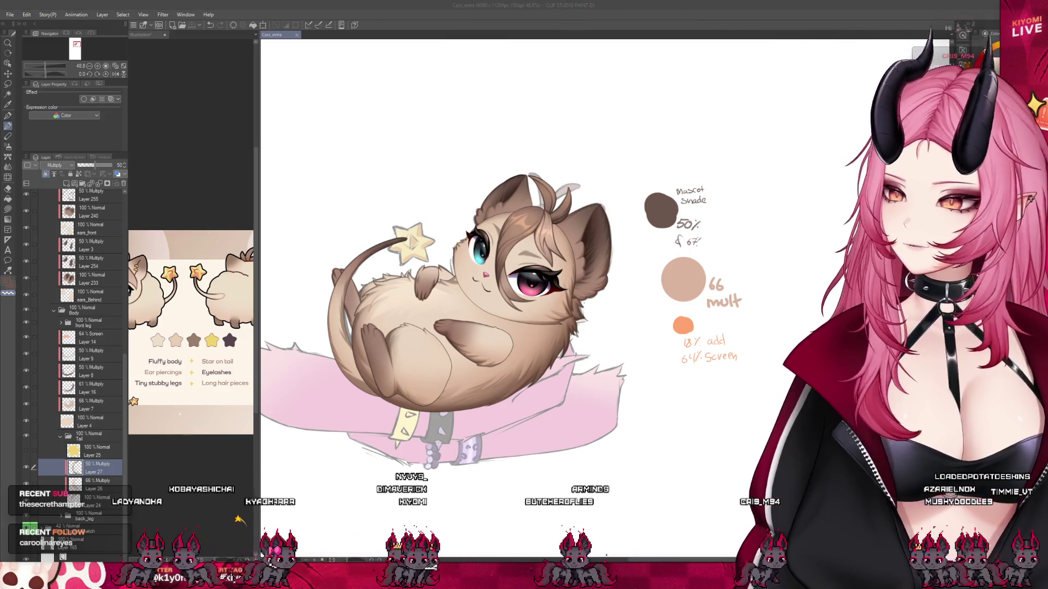
pyautogui.scroll(2, 413, 278)
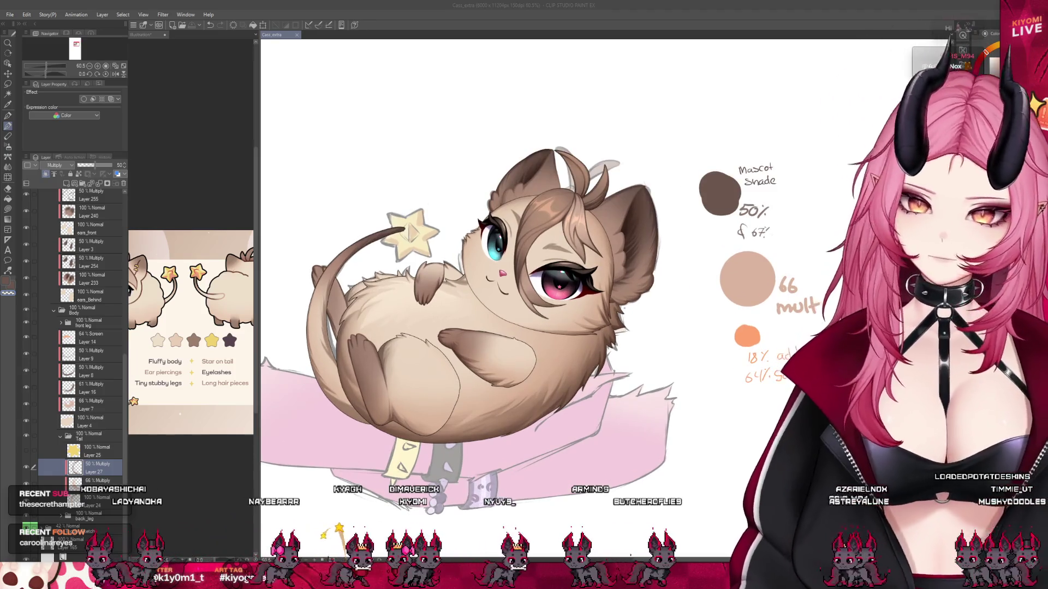
pyautogui.click(343, 402)
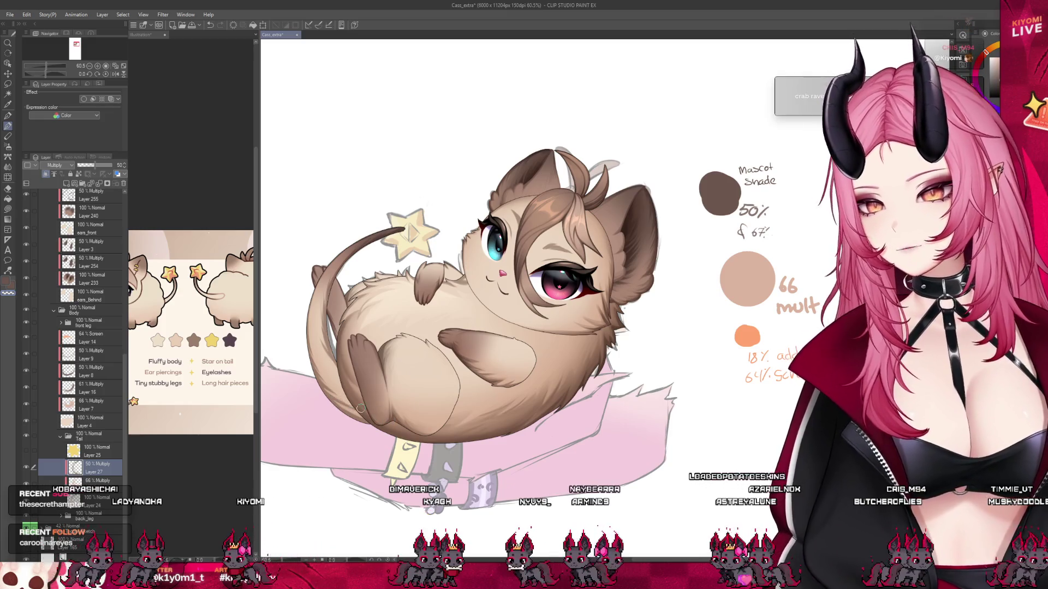
pyautogui.moveTo(26, 337); pyautogui.dragTo(33, 413)
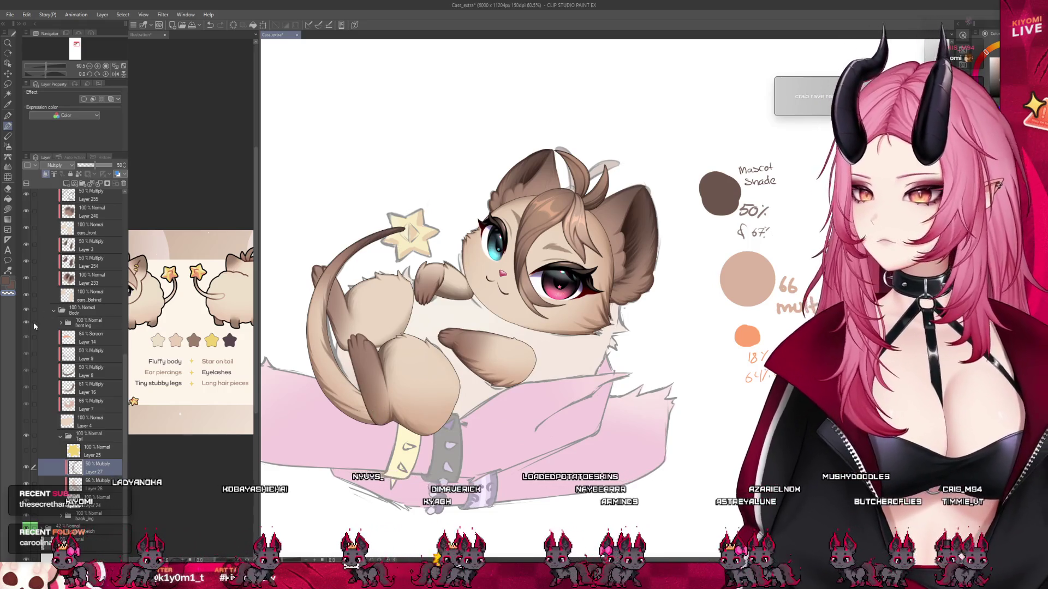
pyautogui.click(26, 322)
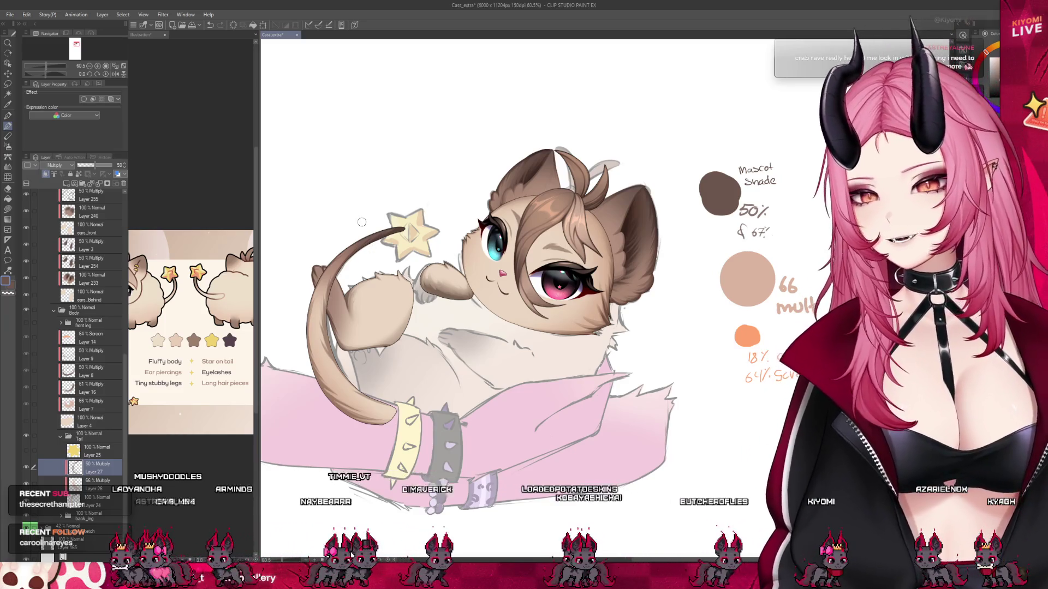
# Create Layer 28 above the tail shading, blending as Multiply at 54% opacity.
pyautogui.scroll(-1, 451, 301)
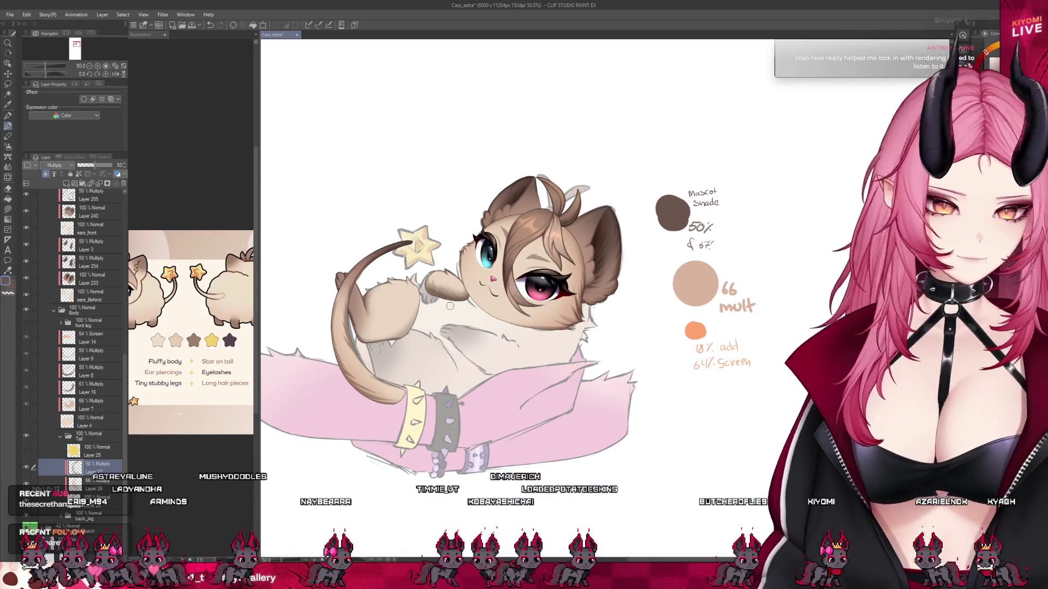
pyautogui.click(66, 183)
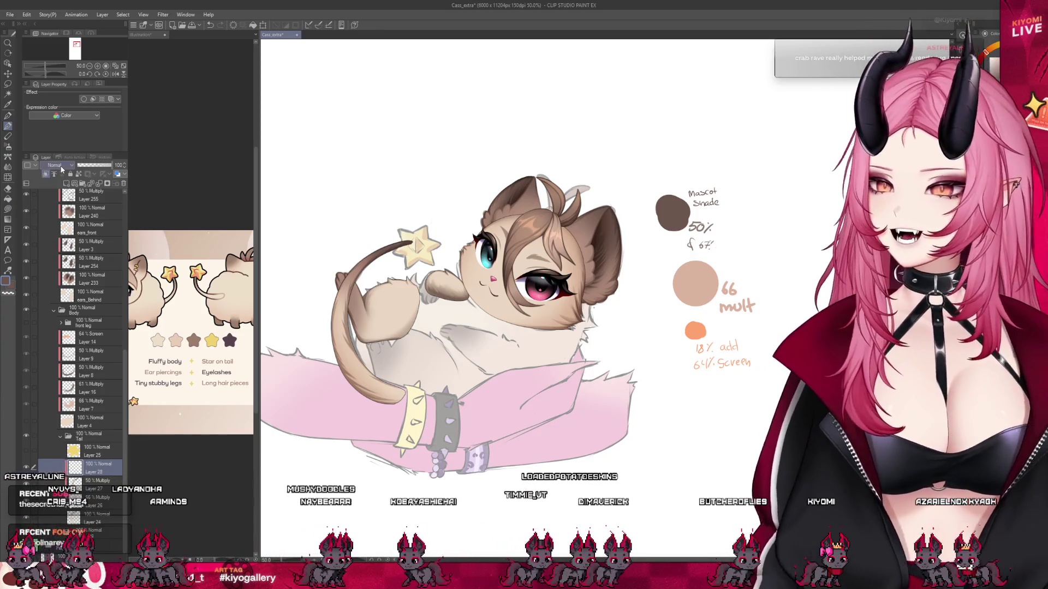
pyautogui.click(97, 170)
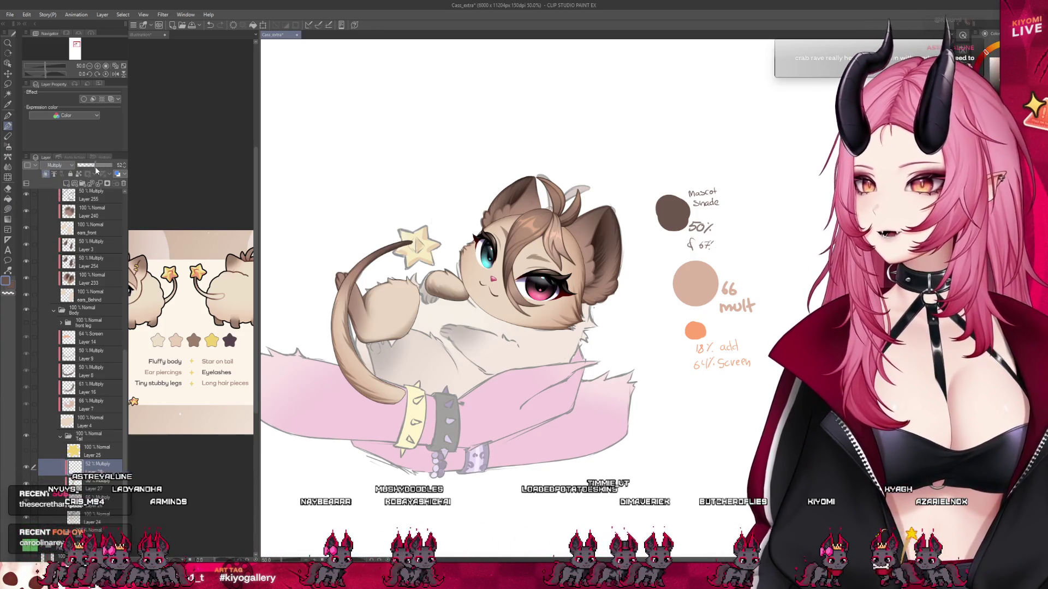
pyautogui.scroll(3, 321, 333)
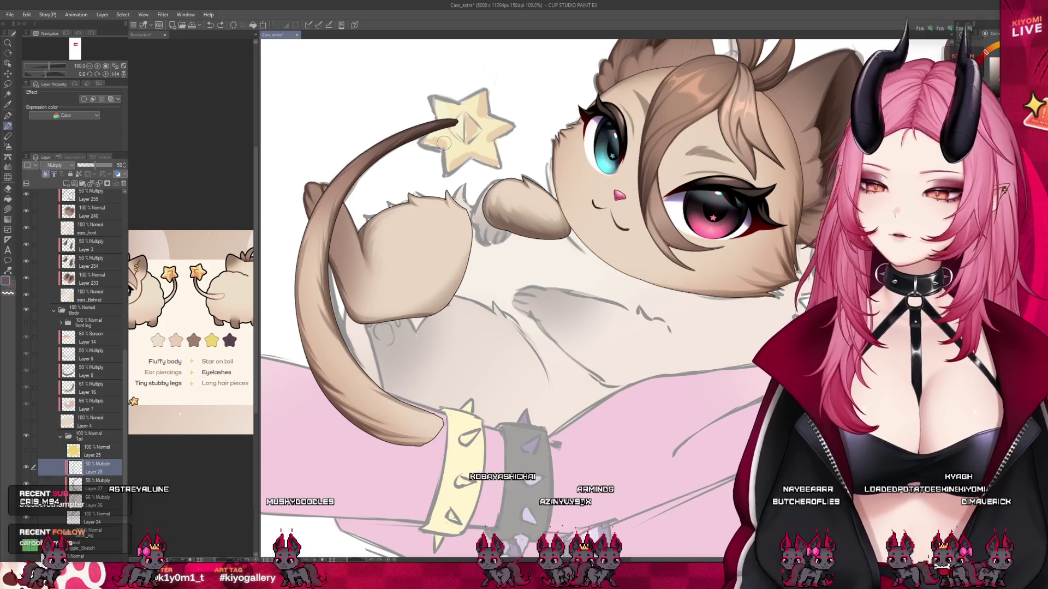
pyautogui.scroll(-4, 444, 143)
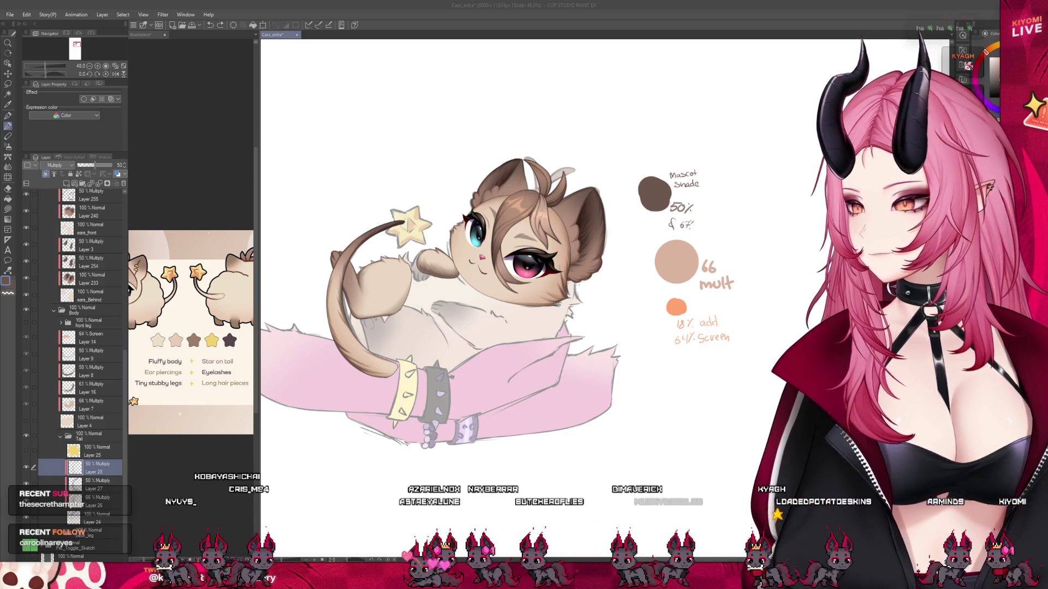
pyautogui.scroll(5, 330, 231)
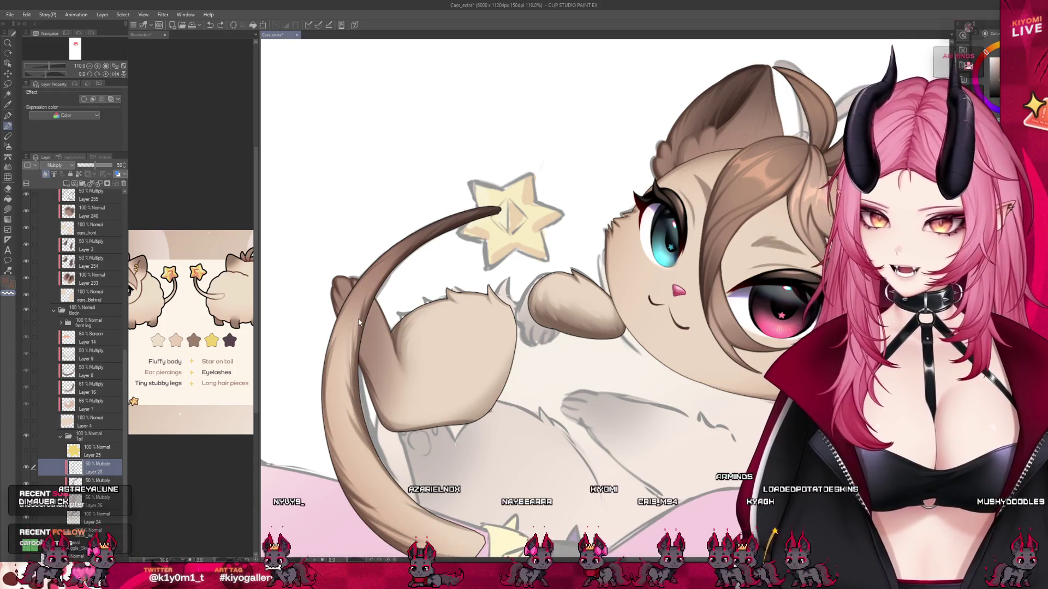
# Pick brown to shade the tail, then erase stray shading at its lower end with transparent colour.
pyautogui.keyDown('alt'); pyautogui.click(356, 374); pyautogui.keyUp('alt')
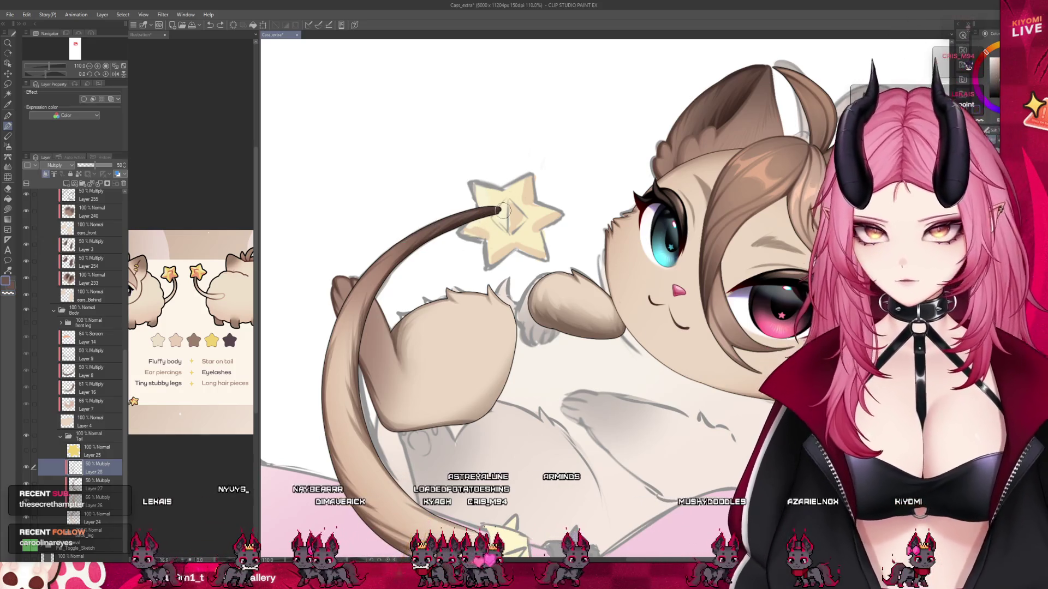
pyautogui.scroll(-1, 502, 211)
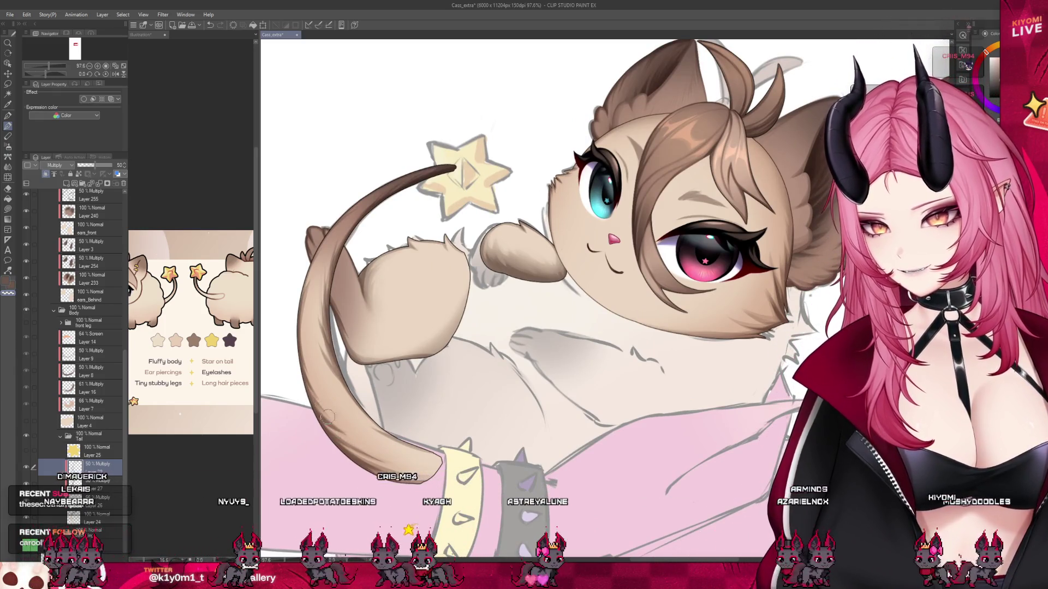
pyautogui.press('c')
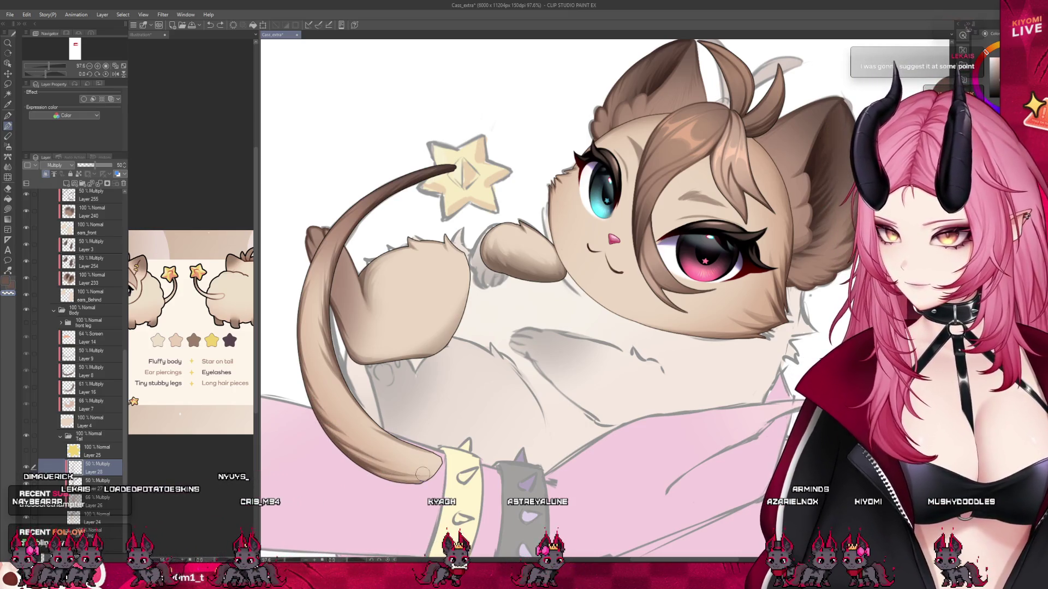
pyautogui.moveTo(422, 474); pyautogui.dragTo(439, 469)
pyautogui.press('c')
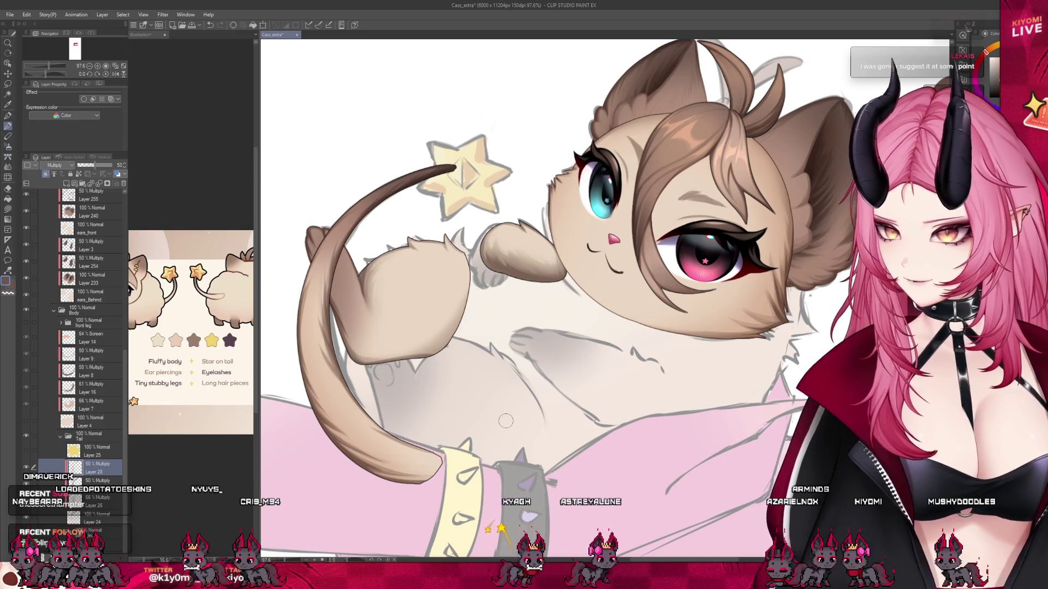
pyautogui.scroll(-5, 395, 322)
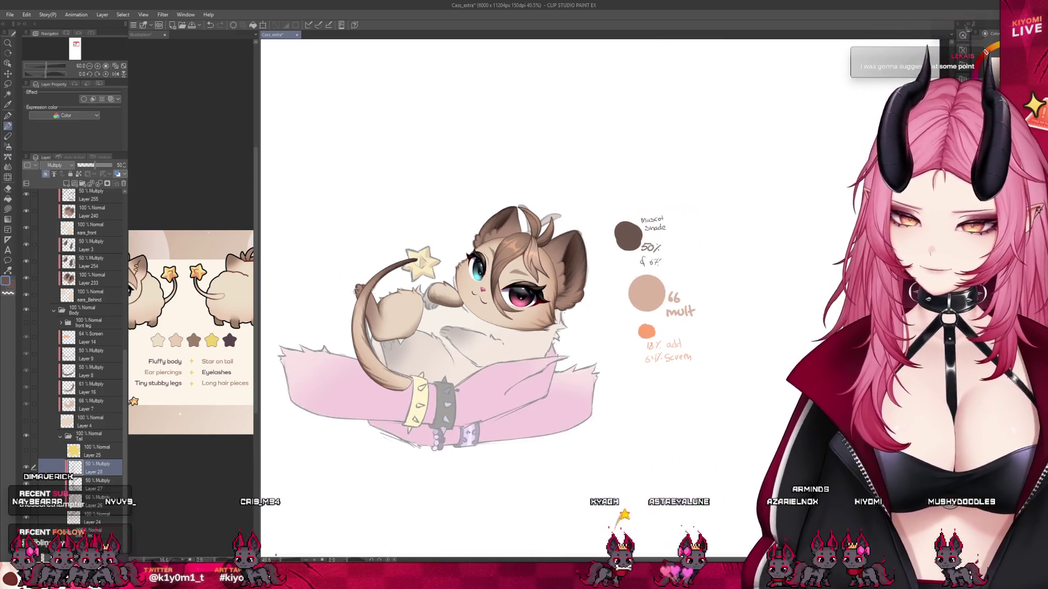
# Add Layer 29 above Layer 28, sample the orange from the colour notes, and set its Screen opacity to 64%.
pyautogui.scroll(3, 420, 300)
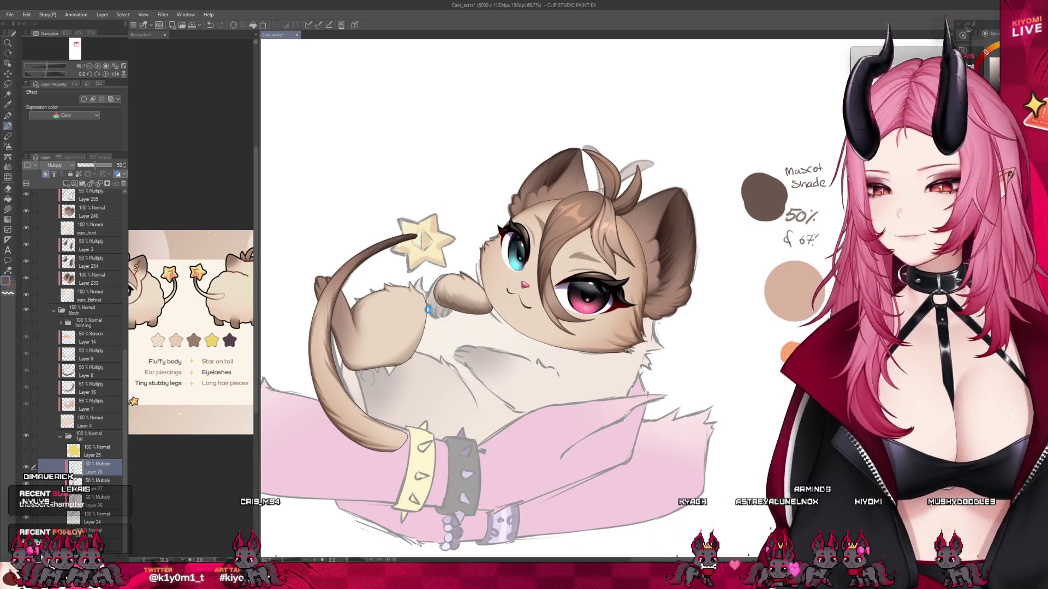
pyautogui.click(67, 185)
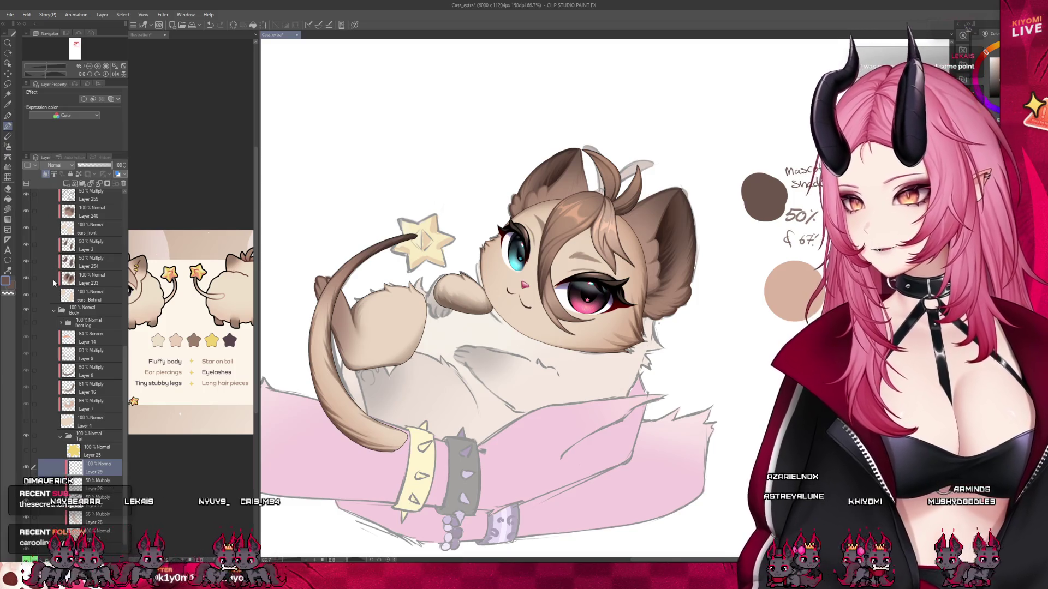
pyautogui.keyDown('alt'); pyautogui.click(793, 357); pyautogui.keyUp('alt')
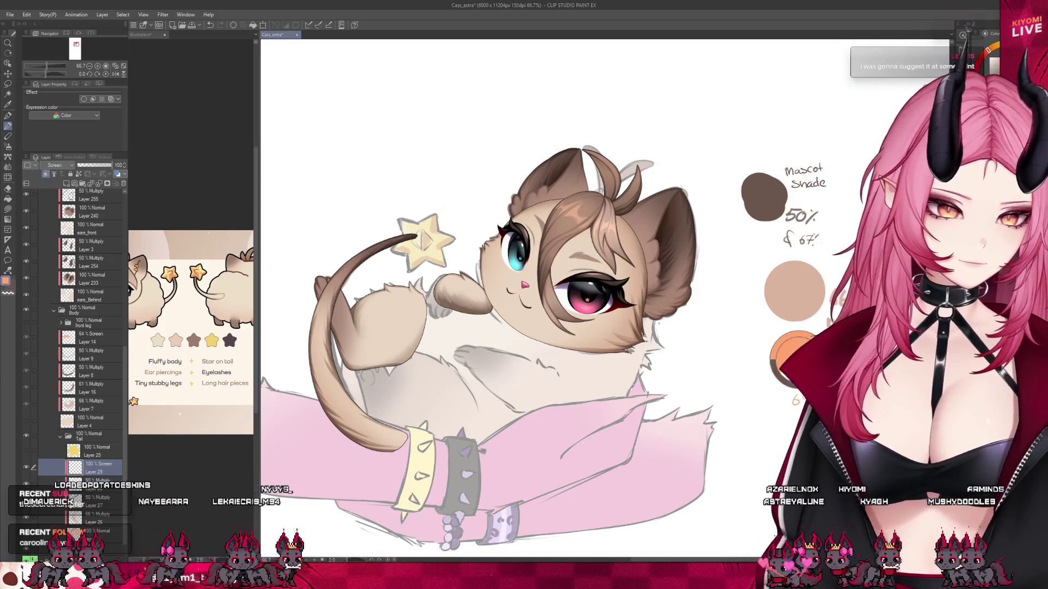
pyautogui.click(97, 164)
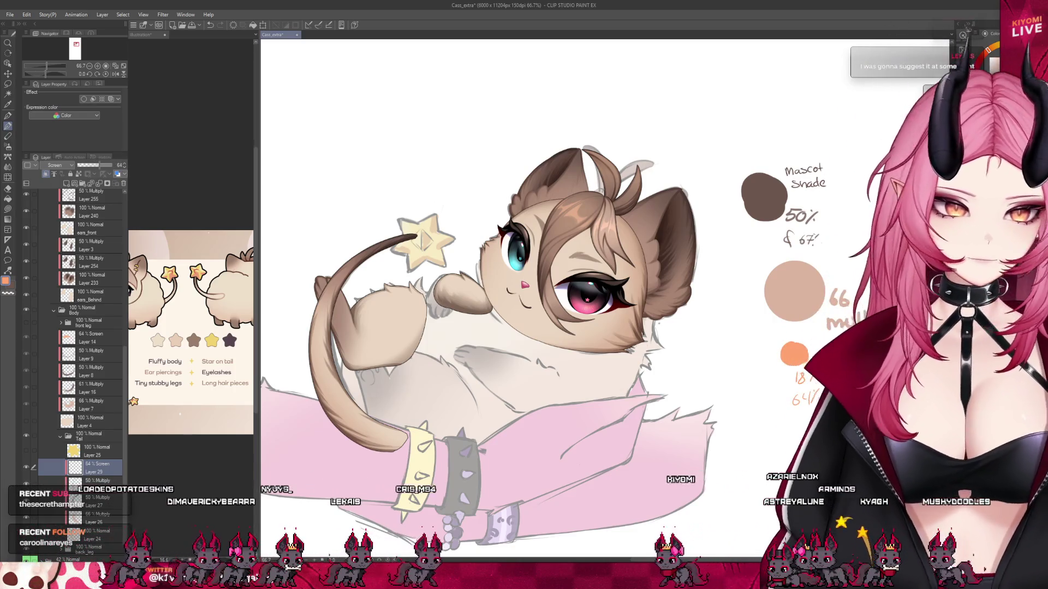
pyautogui.scroll(3, 332, 233)
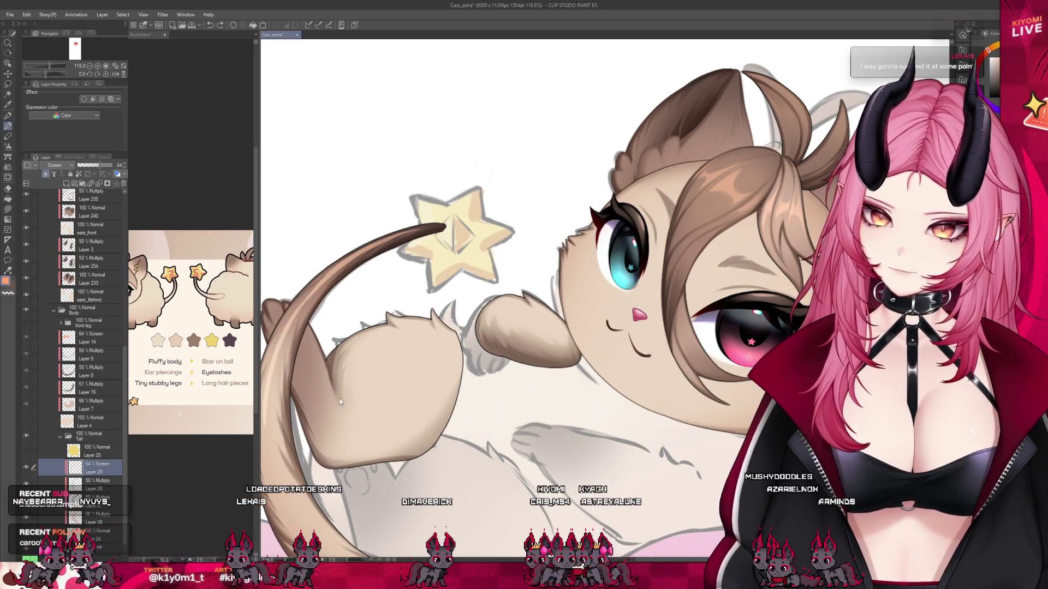
# Zoom in to inspect the faceted star tail tip, then switch to the Airbrush with B.
pyautogui.scroll(1, 475, 297)
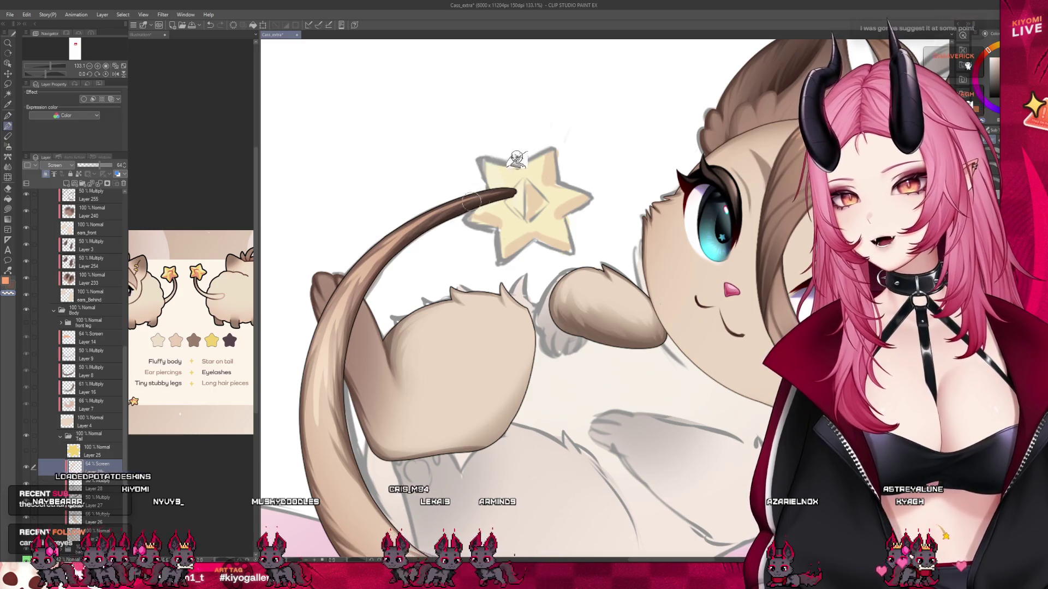
pyautogui.scroll(-3, 444, 159)
pyautogui.scroll(2, 458, 236)
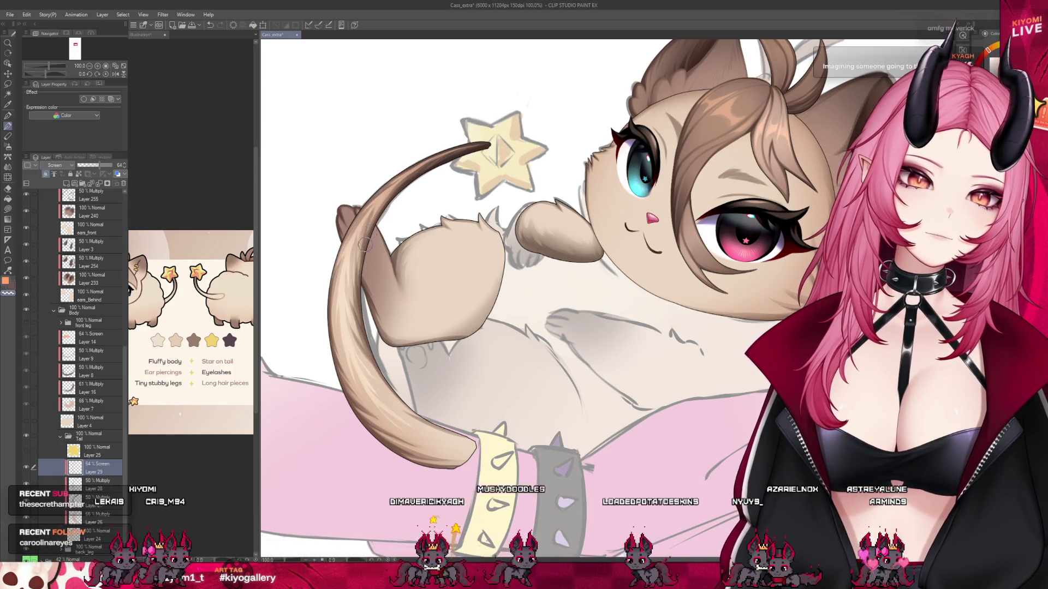
pyautogui.press('b')
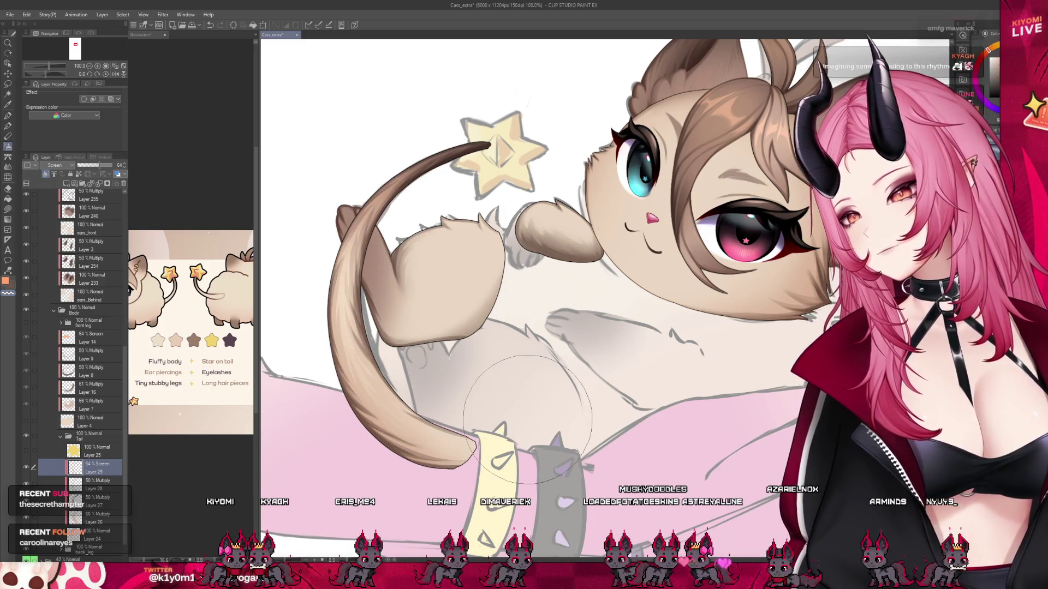
pyautogui.scroll(-5, 469, 358)
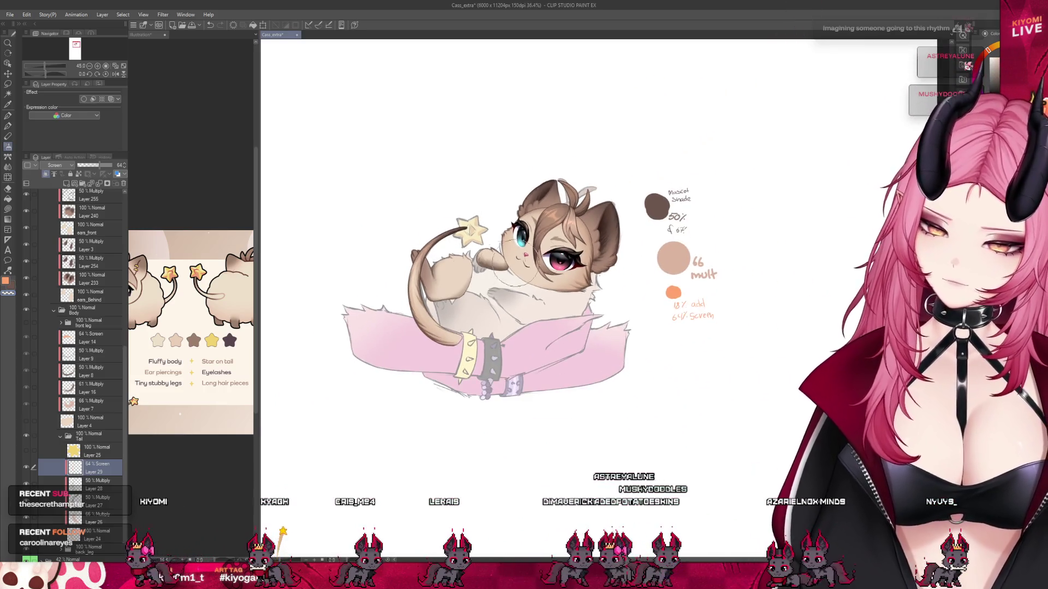
# Make the tail star saturated flat yellow and save the file with Ctrl+S.
pyautogui.scroll(2, 554, 230)
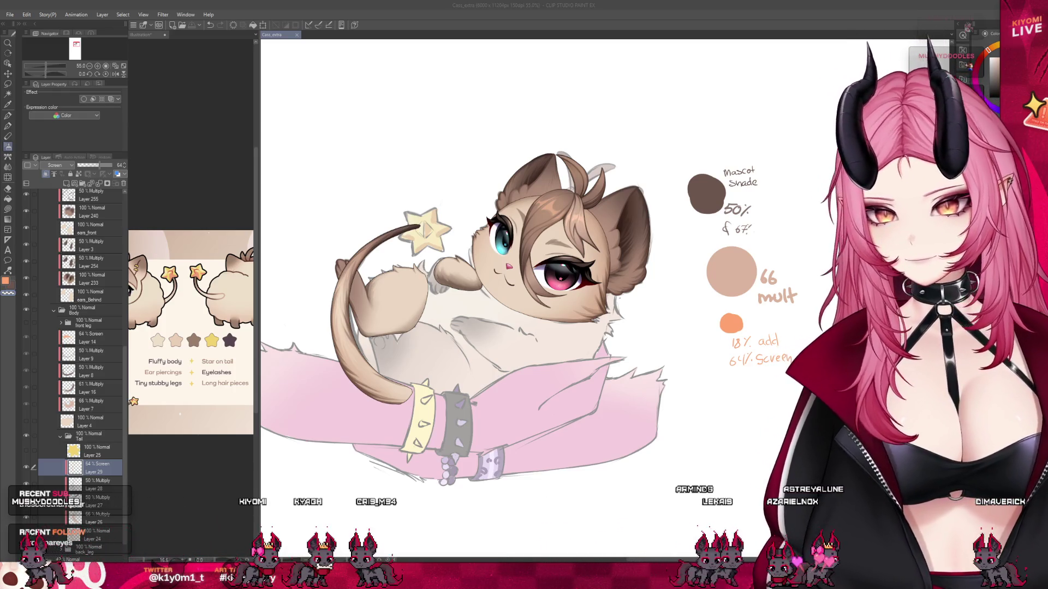
pyautogui.scroll(2, 383, 355)
pyautogui.scroll(2, 382, 267)
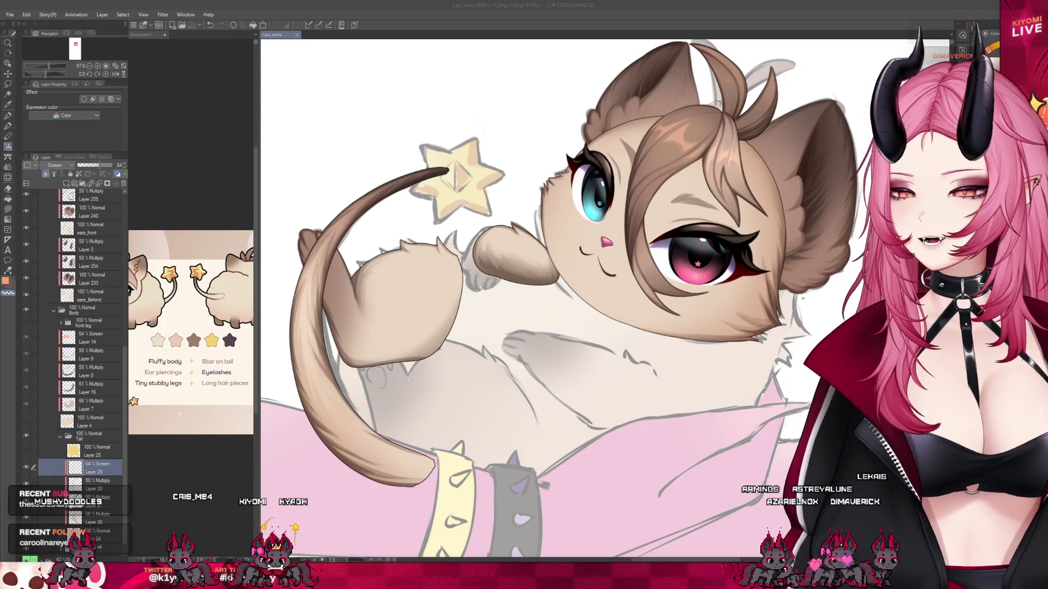
pyautogui.scroll(-2, 466, 354)
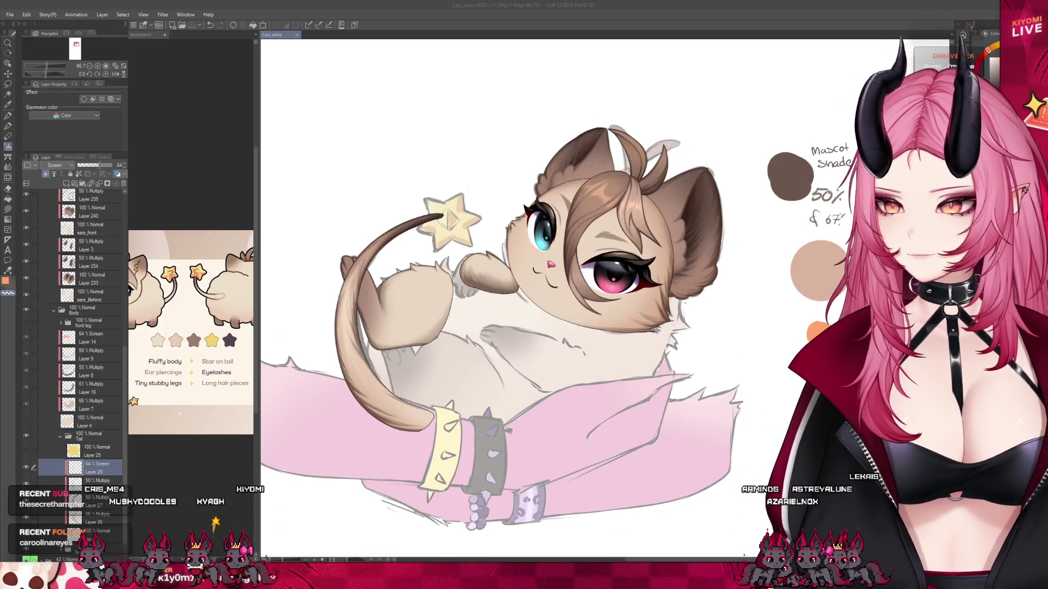
pyautogui.click(453, 235)
pyautogui.scroll(-2, 445, 249)
pyautogui.scroll(1, 546, 270)
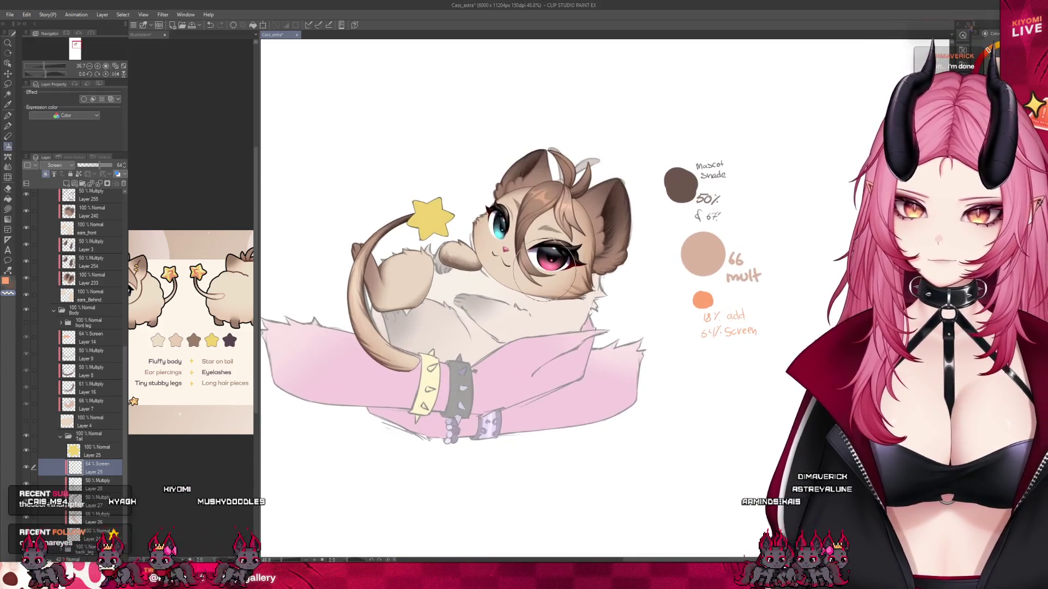
pyautogui.scroll(-5, 480, 304)
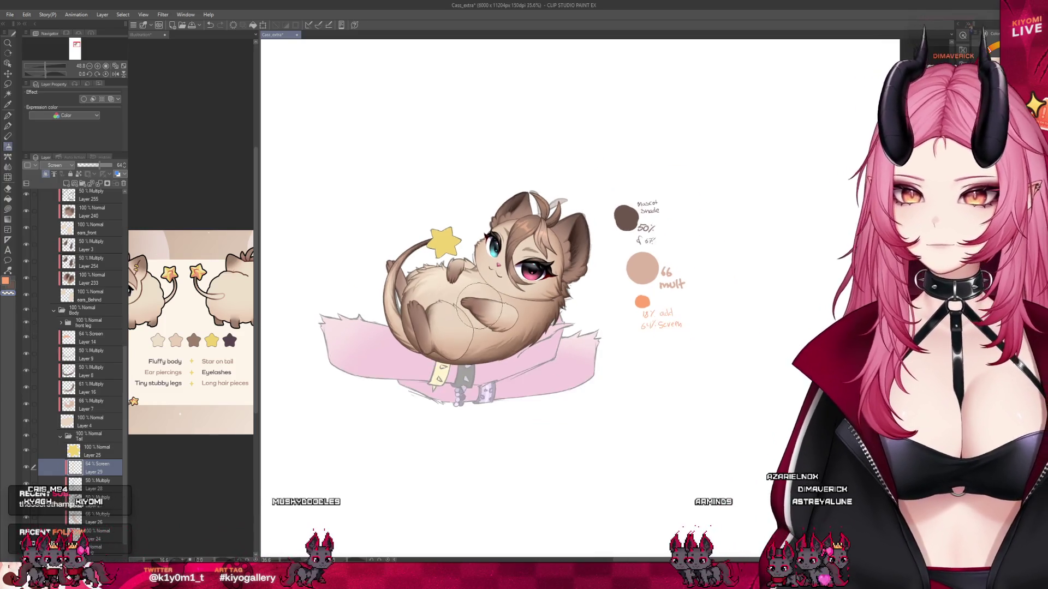
pyautogui.hotkey('ctrl', 's')
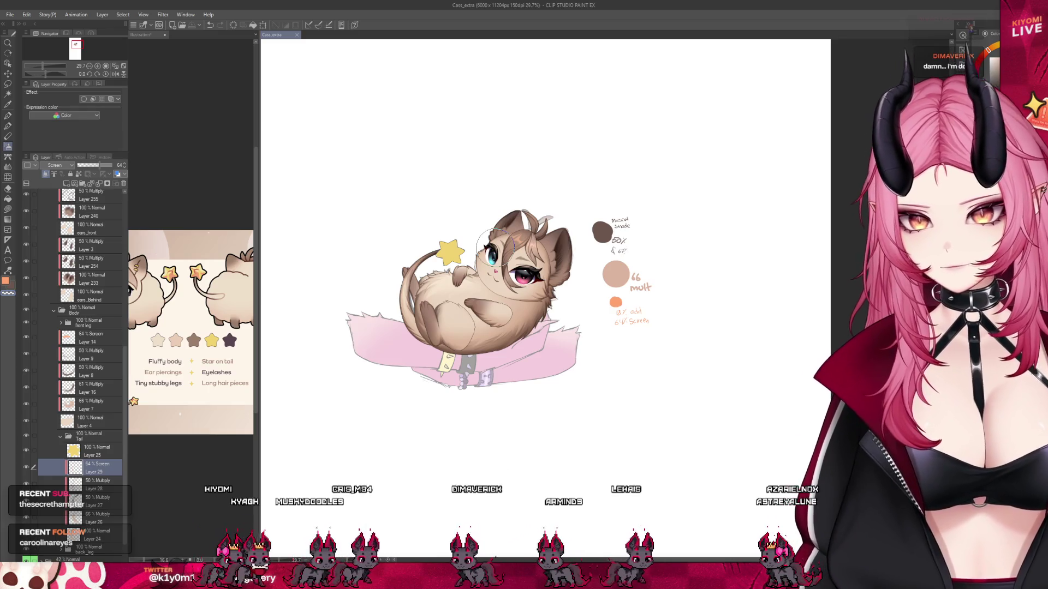
pyautogui.scroll(5, 453, 253)
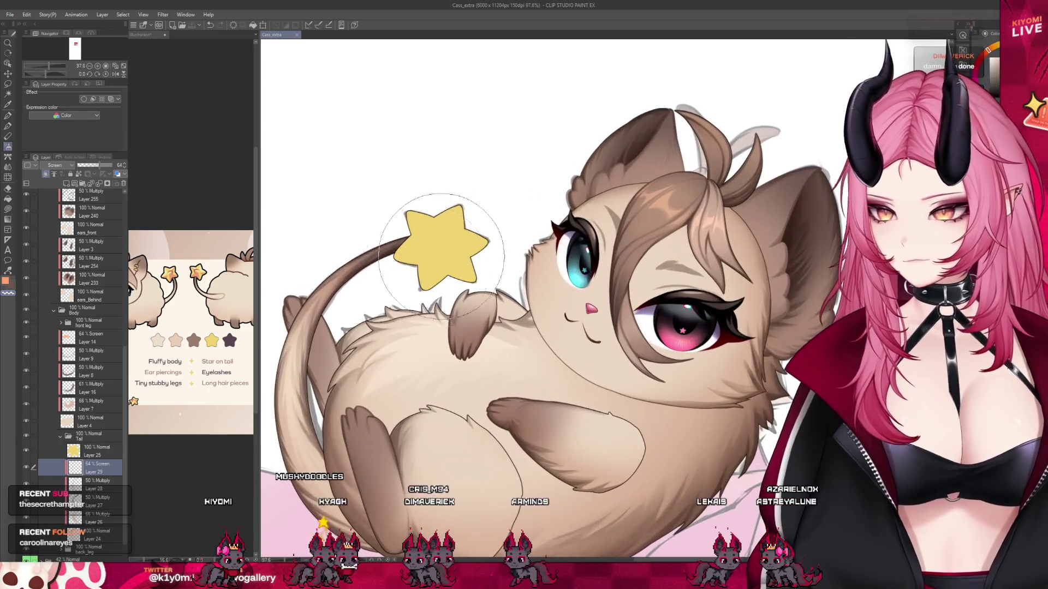
pyautogui.scroll(-2, 67, 403)
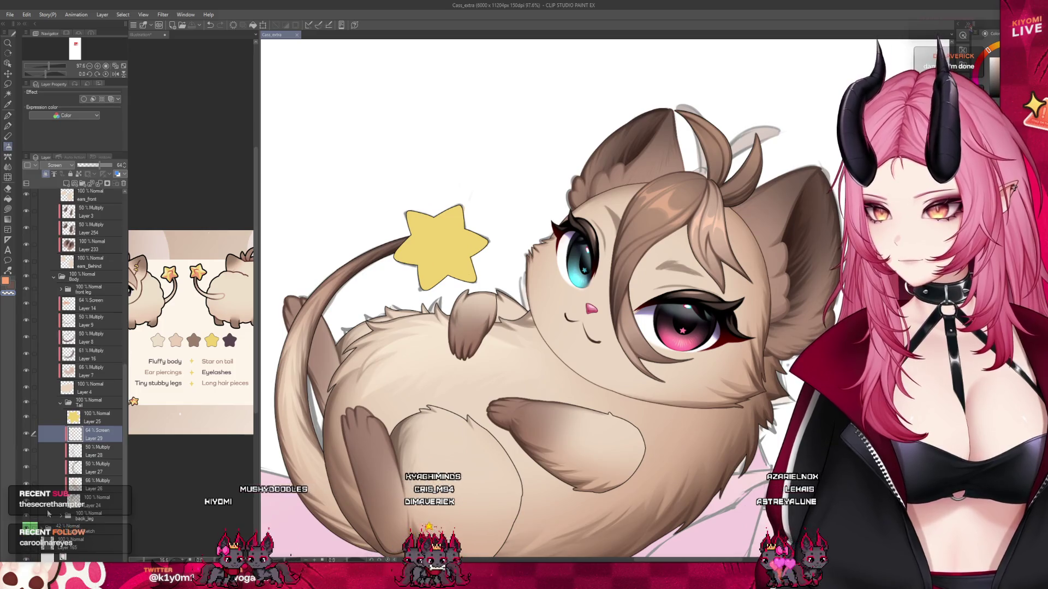
# Duplicate the faint 42% Sketch layer with Ctrl+C and Ctrl+V.
pyautogui.click(71, 527)
pyautogui.scroll(-4, 431, 209)
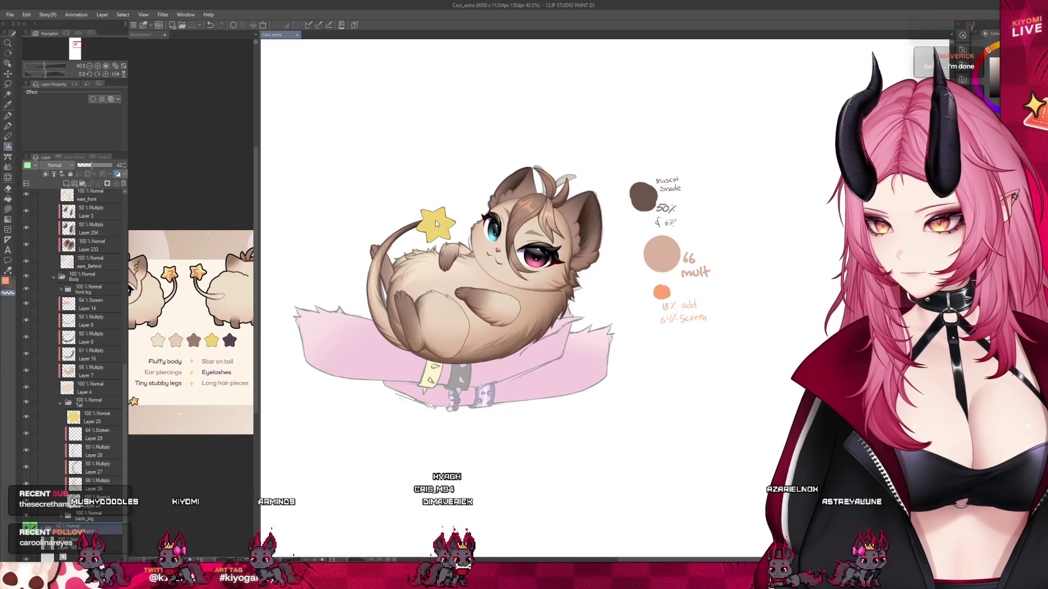
pyautogui.hotkey('ctrl', 'c')
pyautogui.hotkey('ctrl', 'v')
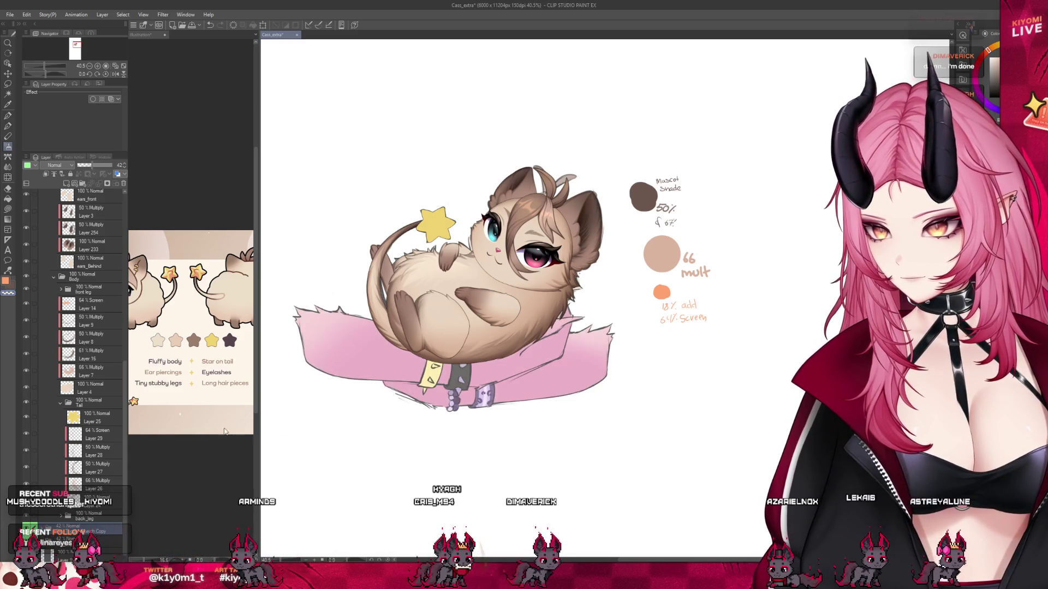
# Shift the Sketch Copy up-left to overlap the cat's top and fade it to 11% opacity.
pyautogui.moveTo(503, 369)
pyautogui.mouseDown()
pyautogui.moveTo(449, 182)
pyautogui.moveTo(503, 123)
pyautogui.moveTo(506, 560)
pyautogui.mouseUp()
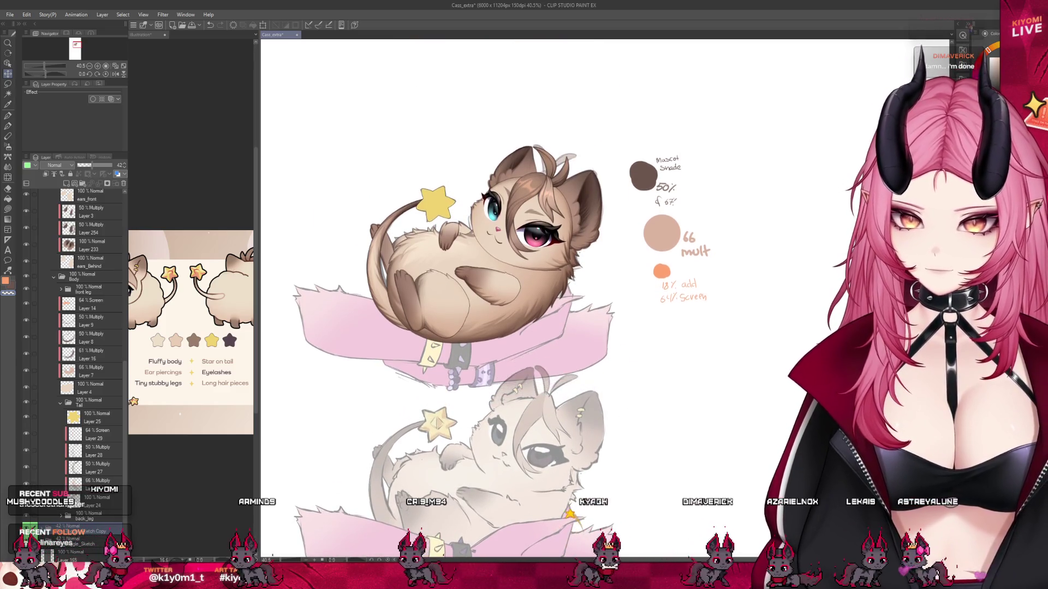
pyautogui.scroll(-3, 548, 308)
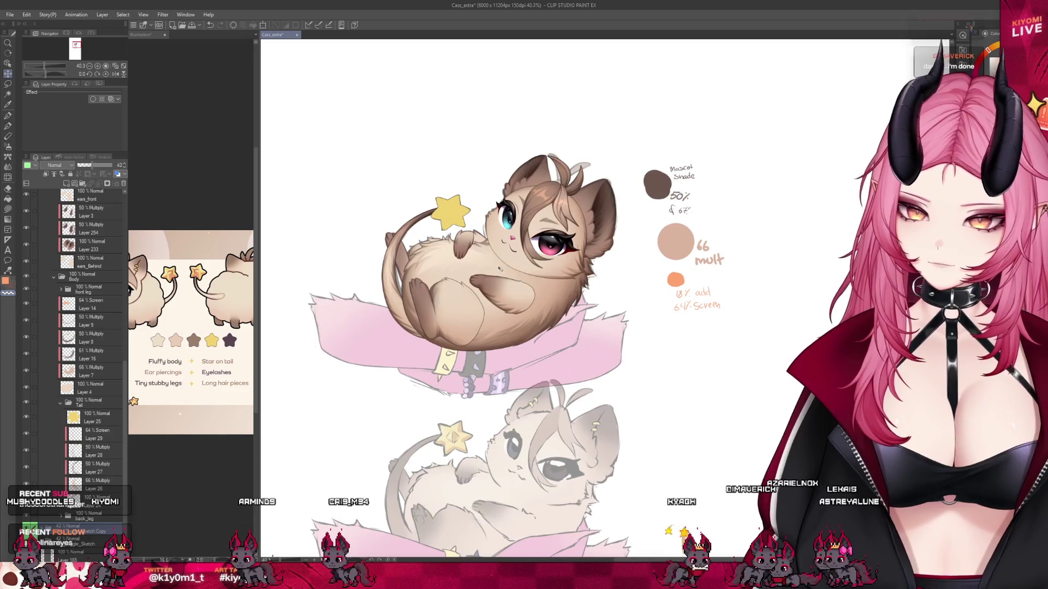
pyautogui.moveTo(547, 405)
pyautogui.mouseDown()
pyautogui.moveTo(394, 209)
pyautogui.moveTo(499, 142)
pyautogui.mouseUp()
pyautogui.scroll(2, 499, 142)
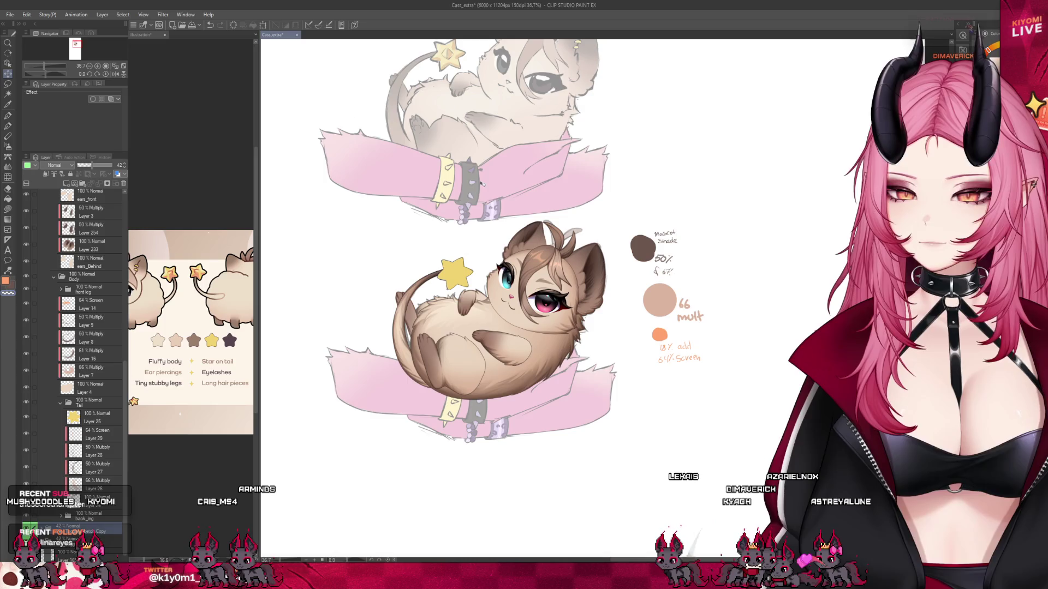
pyautogui.moveTo(481, 184); pyautogui.dragTo(490, 236)
pyautogui.moveTo(87, 167); pyautogui.dragTo(80, 165)
pyautogui.scroll(3, 449, 302)
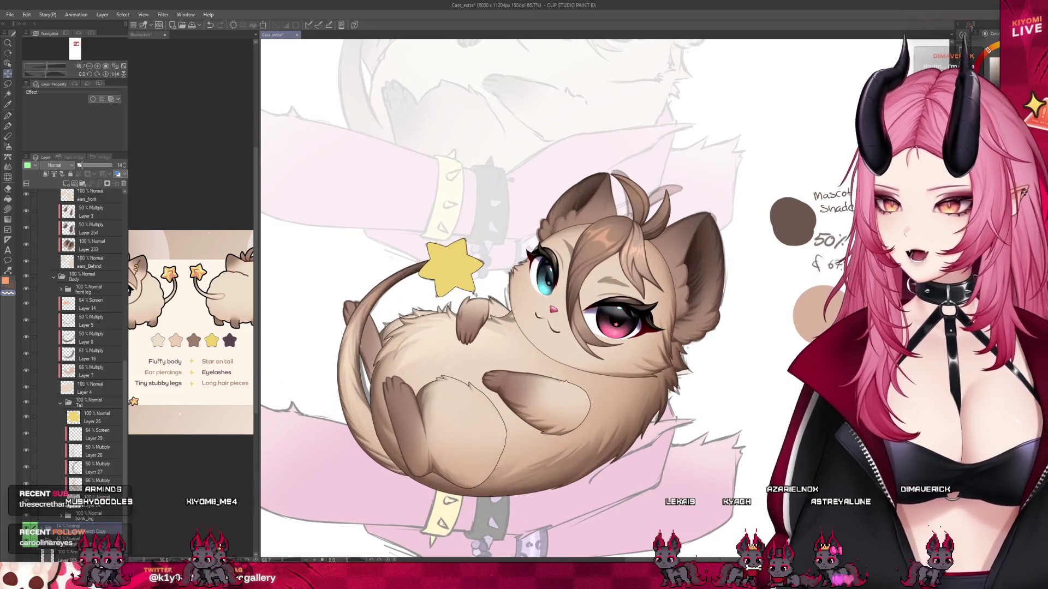
# Sample the star's yellow on Layer 25 and try darker gold shading on a new layer, then undo it.
pyautogui.click(97, 417)
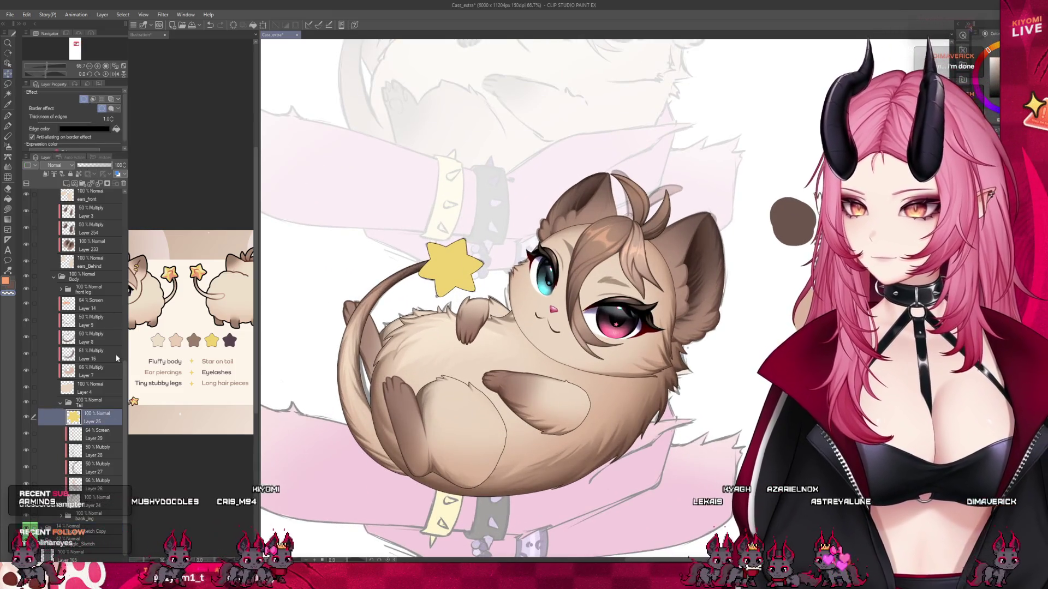
pyautogui.press('b')
pyautogui.keyDown('alt'); pyautogui.click(450, 267); pyautogui.keyUp('alt')
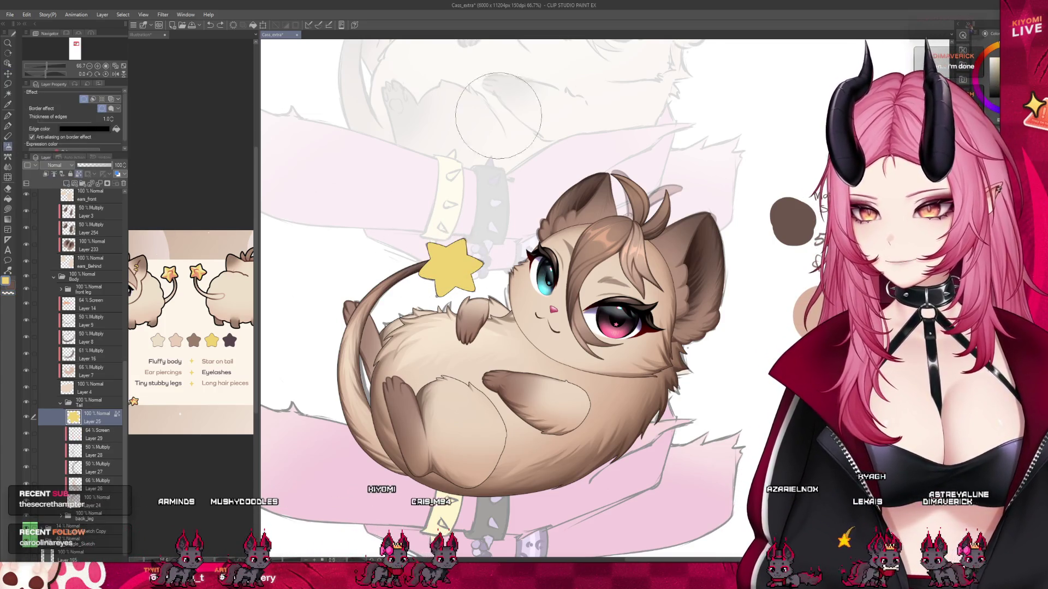
pyautogui.click(57, 174)
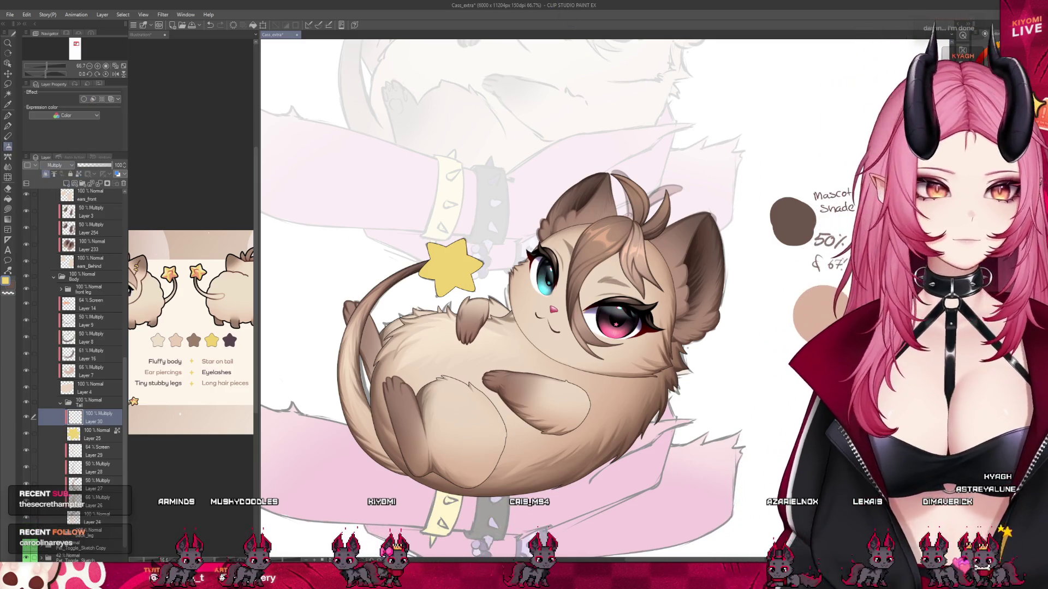
pyautogui.moveTo(459, 275); pyautogui.dragTo(530, 261)
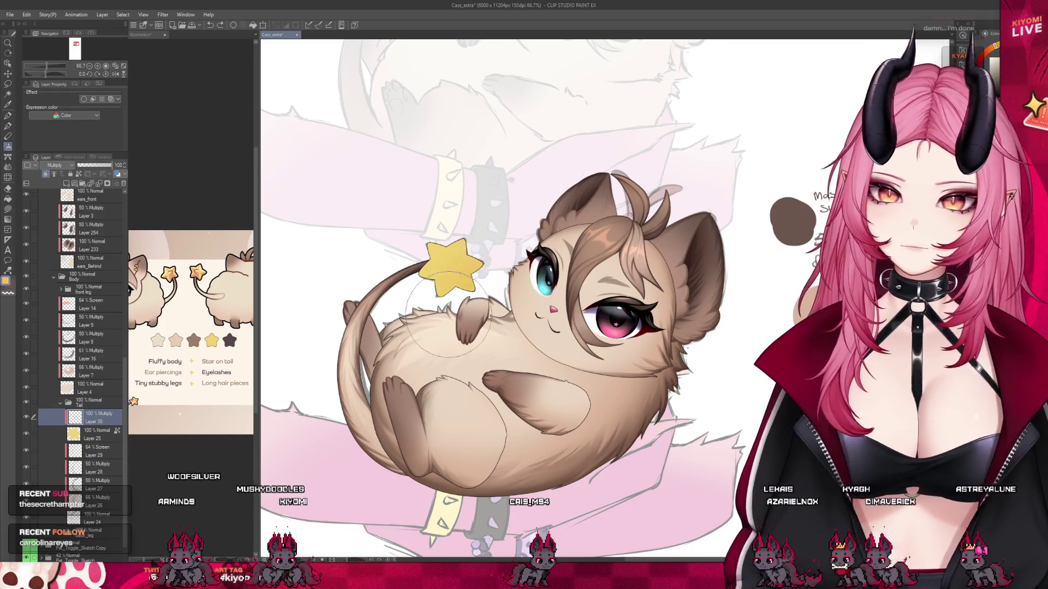
pyautogui.scroll(5, 82, 355)
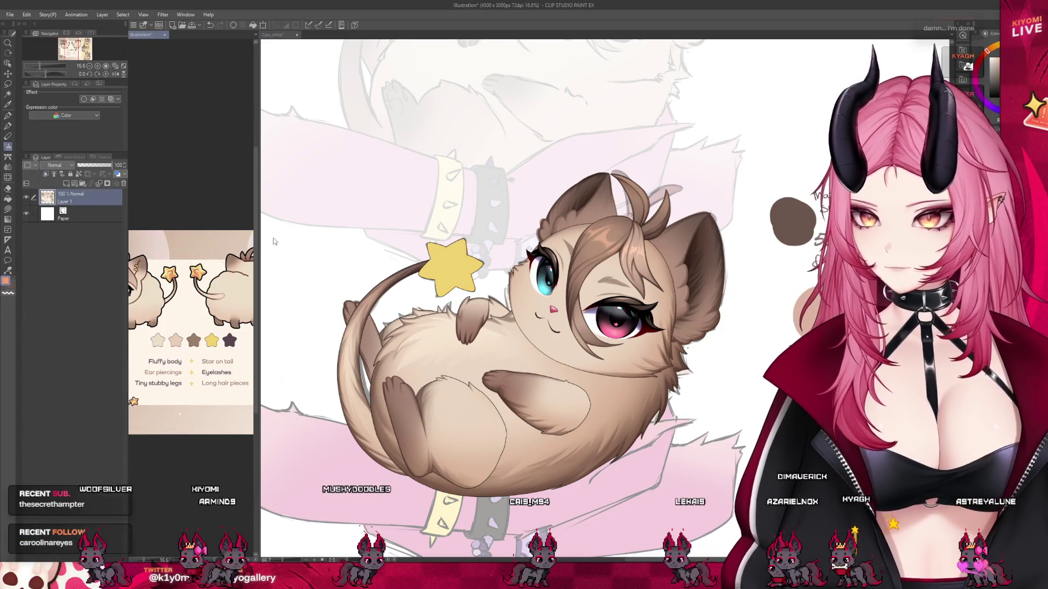
pyautogui.hotkey('ctrl', 'z')
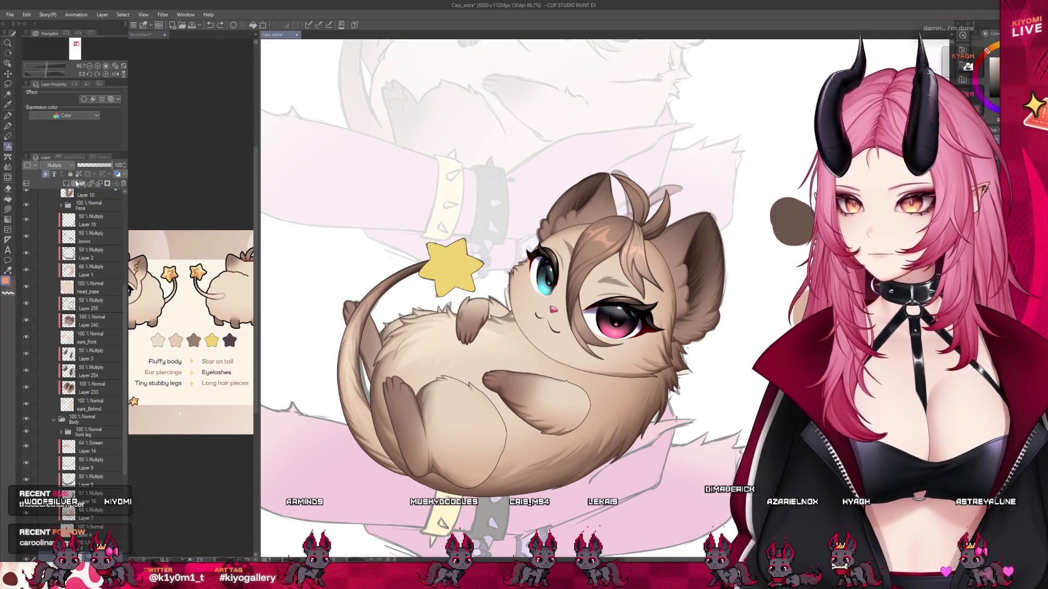
# Lower the shading layer's opacity from 55% to 39%.
pyautogui.click(96, 164)
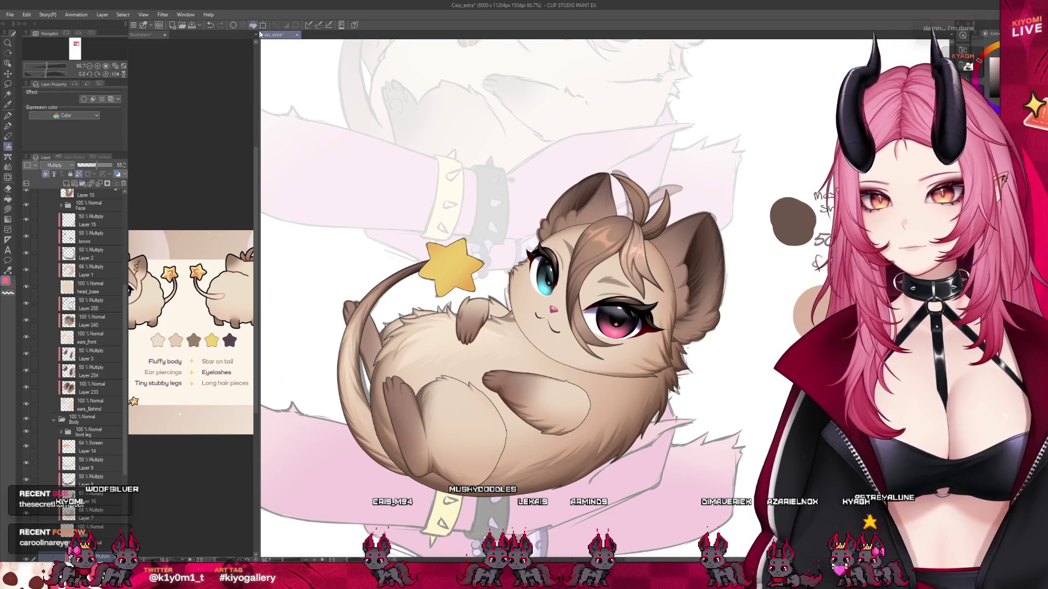
pyautogui.click(91, 165)
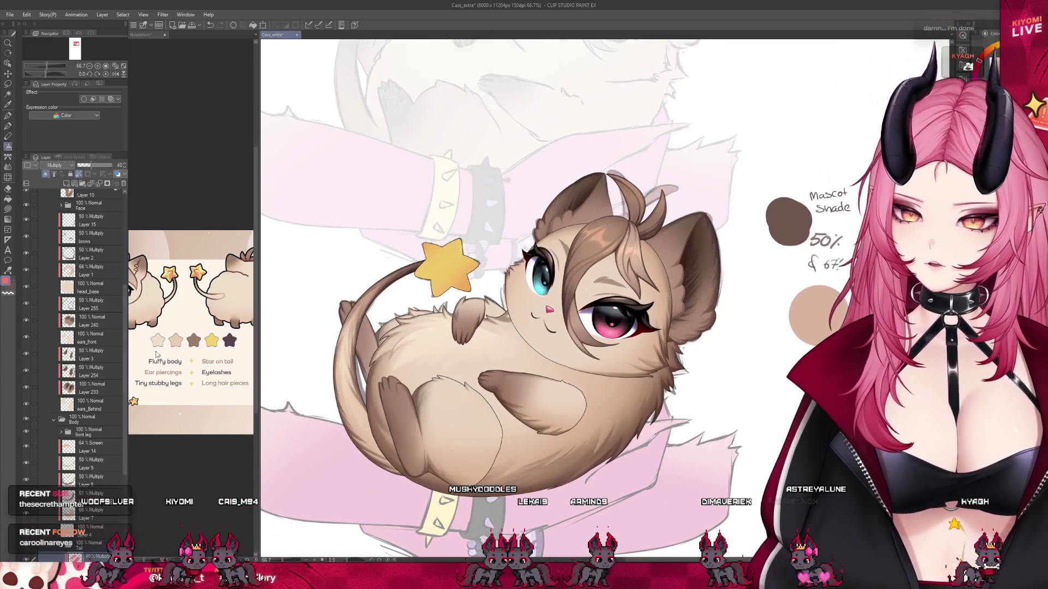
pyautogui.scroll(-3, 87, 355)
# Brush orange over the star's lower part on Layer 25 and switch to the reference illustration.
pyautogui.click(90, 507)
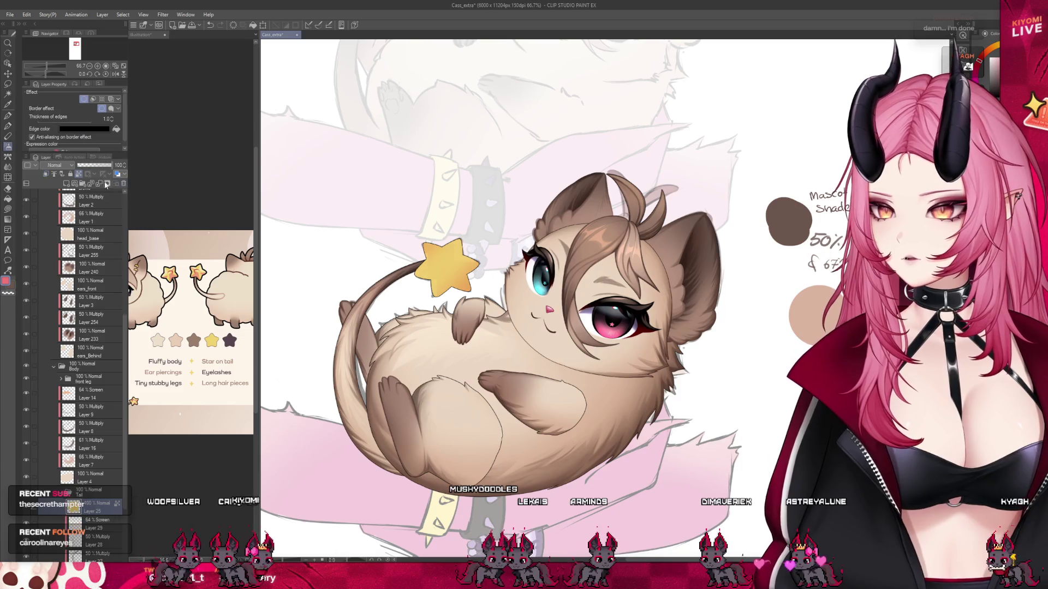
pyautogui.scroll(3, 88, 218)
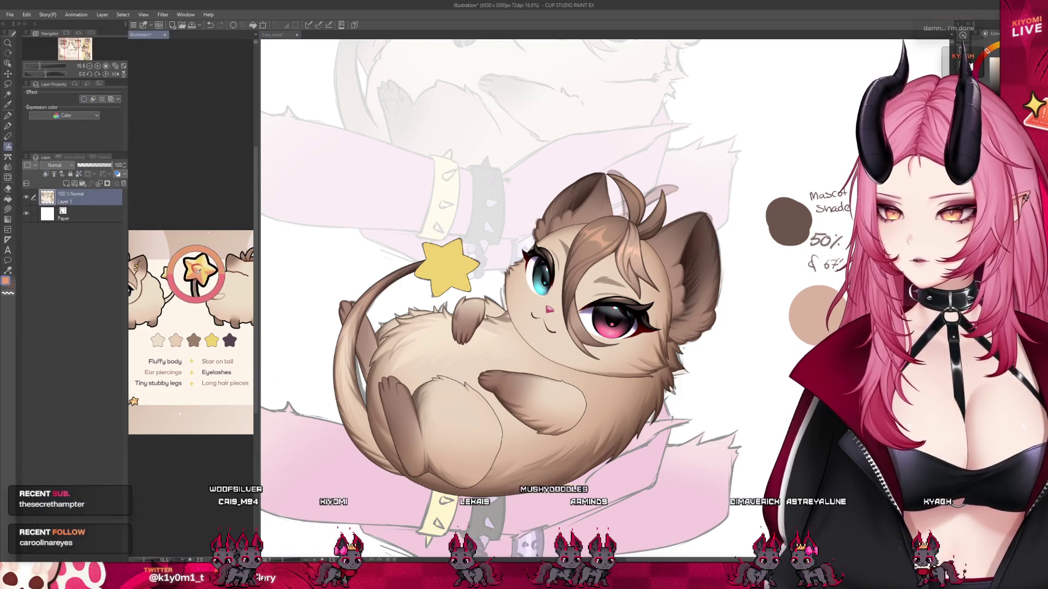
pyautogui.moveTo(453, 276); pyautogui.dragTo(475, 289)
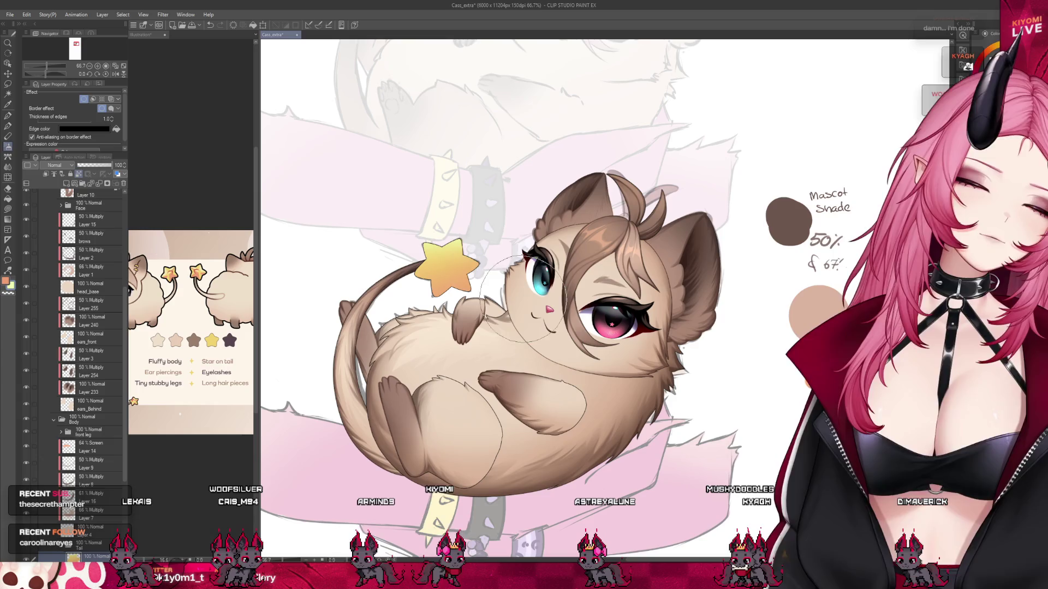
pyautogui.click(190, 242)
pyautogui.scroll(5, 190, 241)
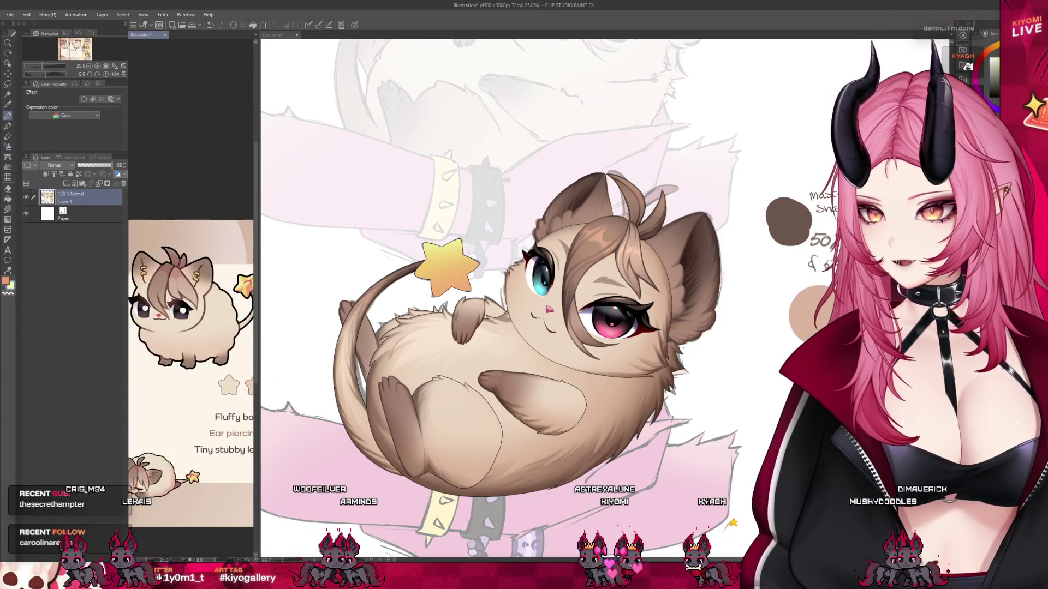
# Return to the mascot document and collapse the head folder in the Layer palette.
pyautogui.click(701, 253)
pyautogui.scroll(3, 700, 253)
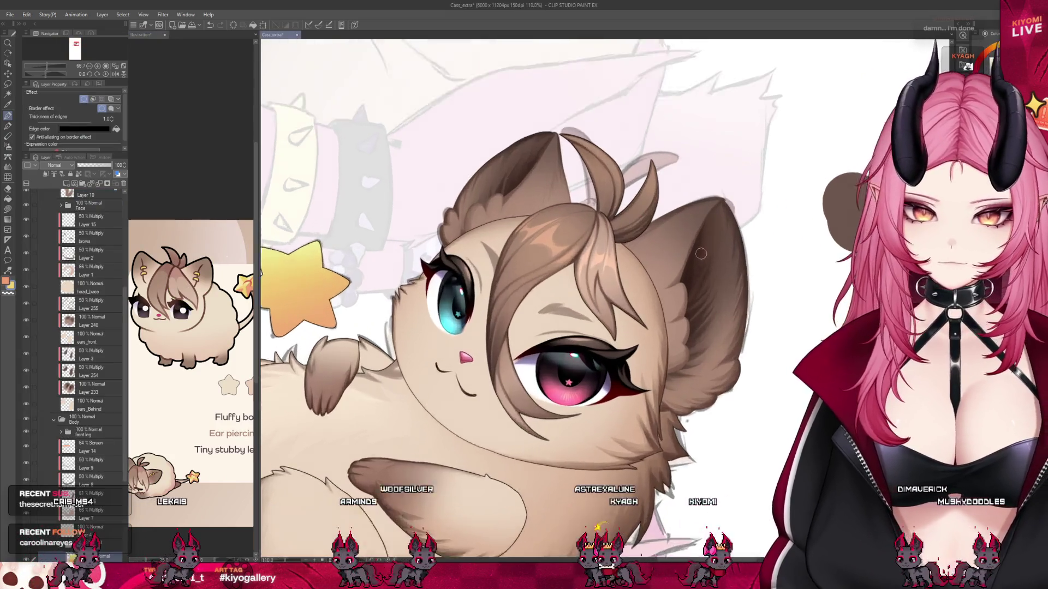
pyautogui.scroll(2, 700, 253)
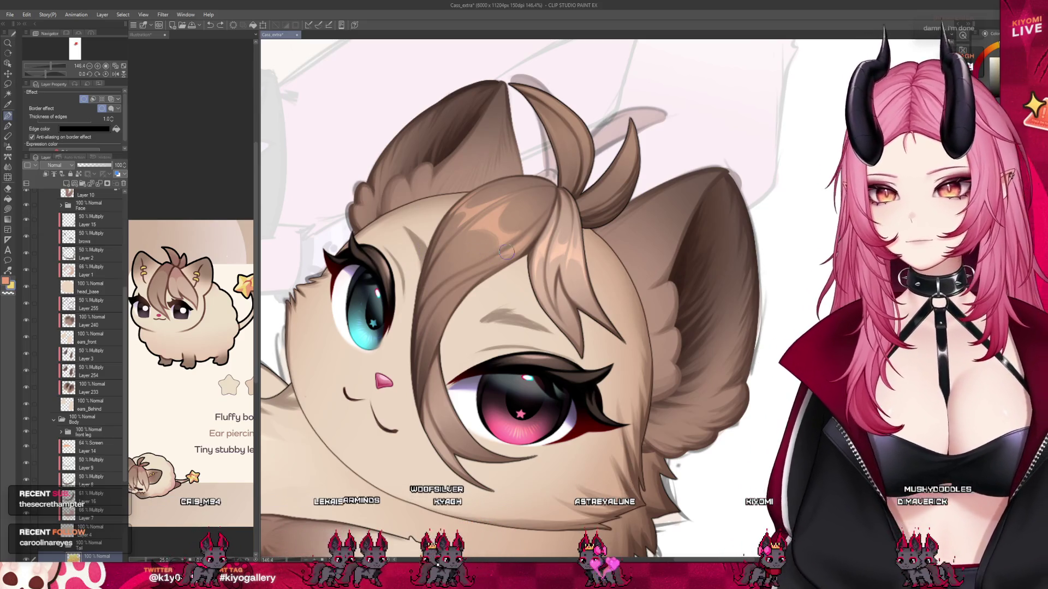
pyautogui.scroll(-2, 603, 279)
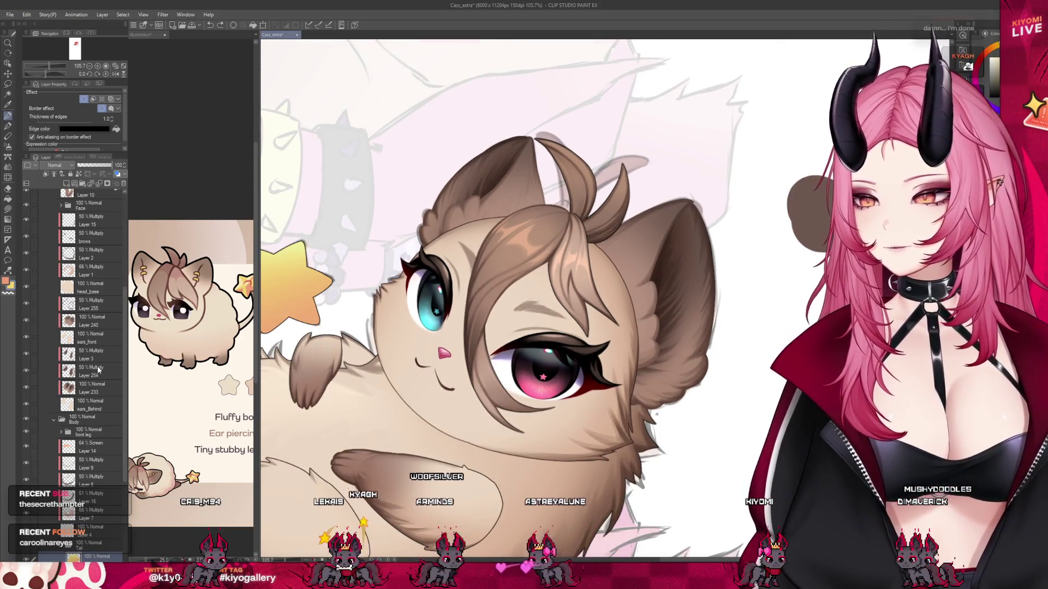
pyautogui.scroll(5, 98, 370)
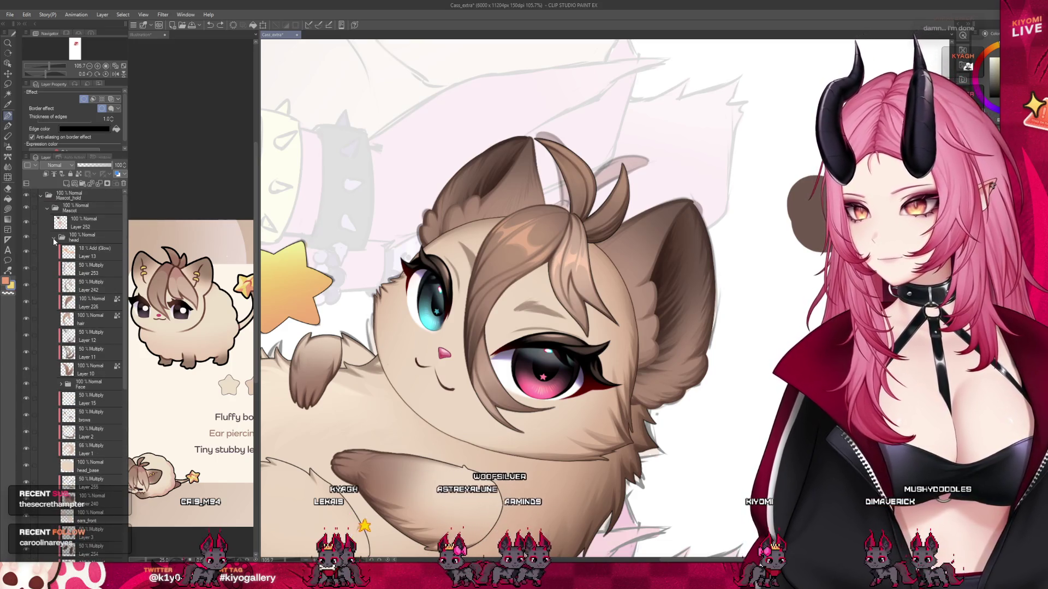
pyautogui.click(53, 238)
# Create a piercings folder holding a new layer, Layer 30, for the earrings.
pyautogui.hotkey('ctrl', 'shift', 'n')
pyautogui.hotkey('ctrl', 'g')
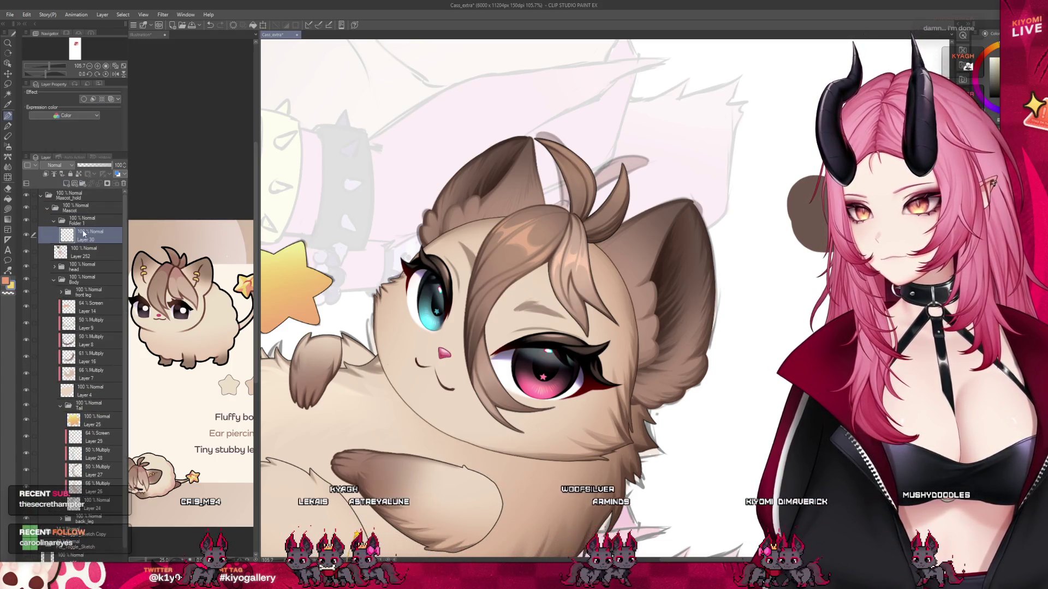
pyautogui.click(91, 221)
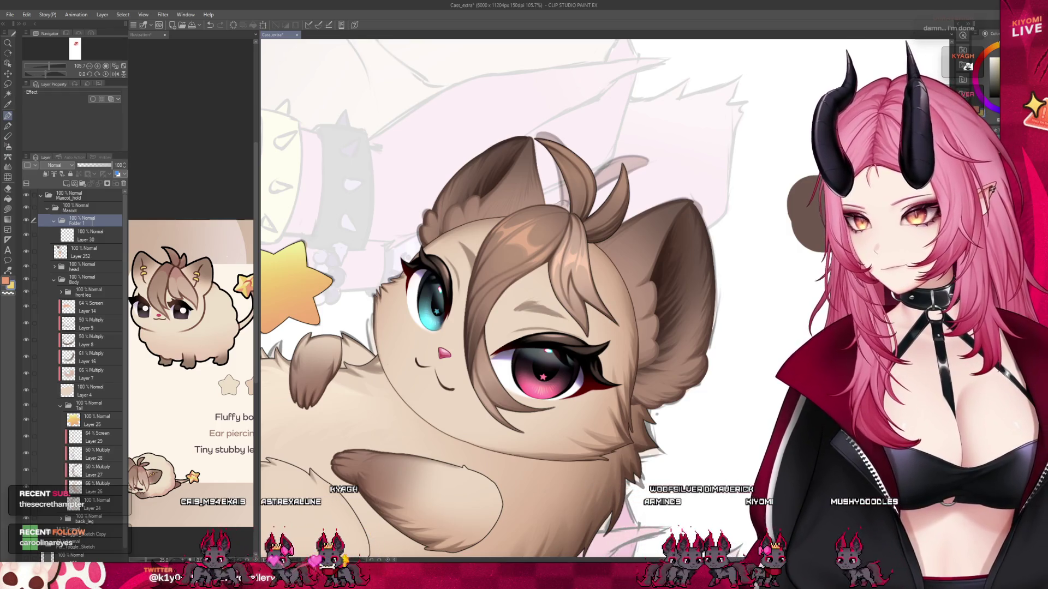
pyautogui.click(84, 239)
pyautogui.scroll(5, 481, 180)
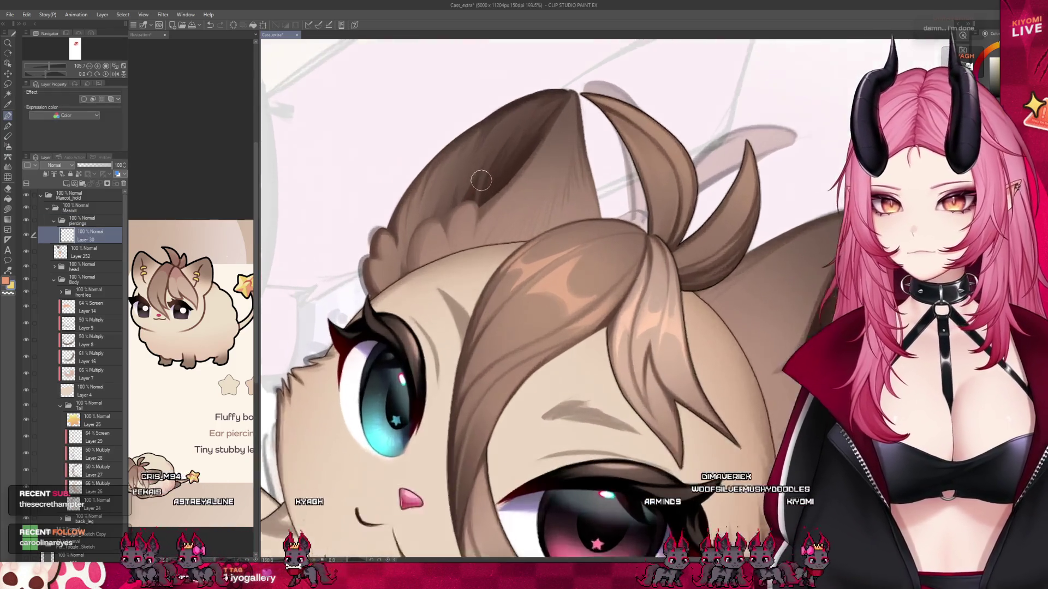
# Give the layer a black Border effect outline and paint two yellow hoop earrings on one ear.
pyautogui.hotkey('ctrl', 'z')
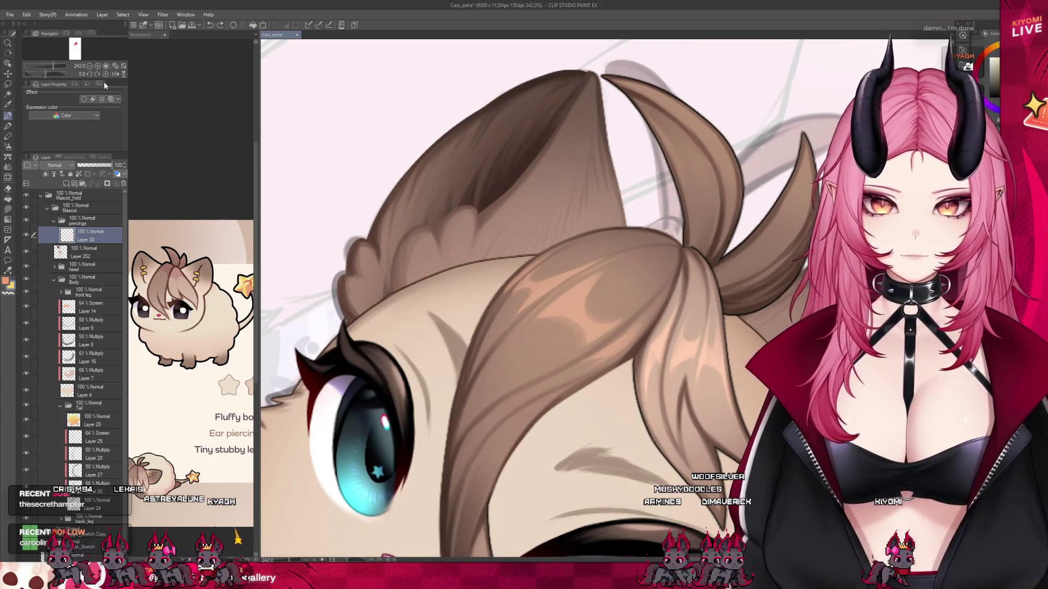
pyautogui.click(84, 99)
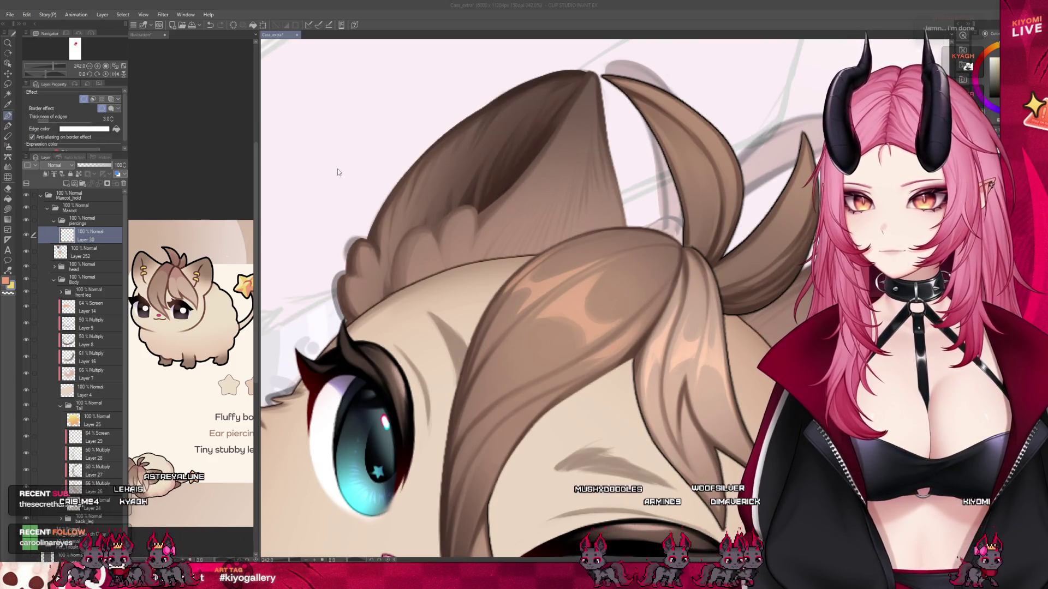
pyautogui.click(115, 126)
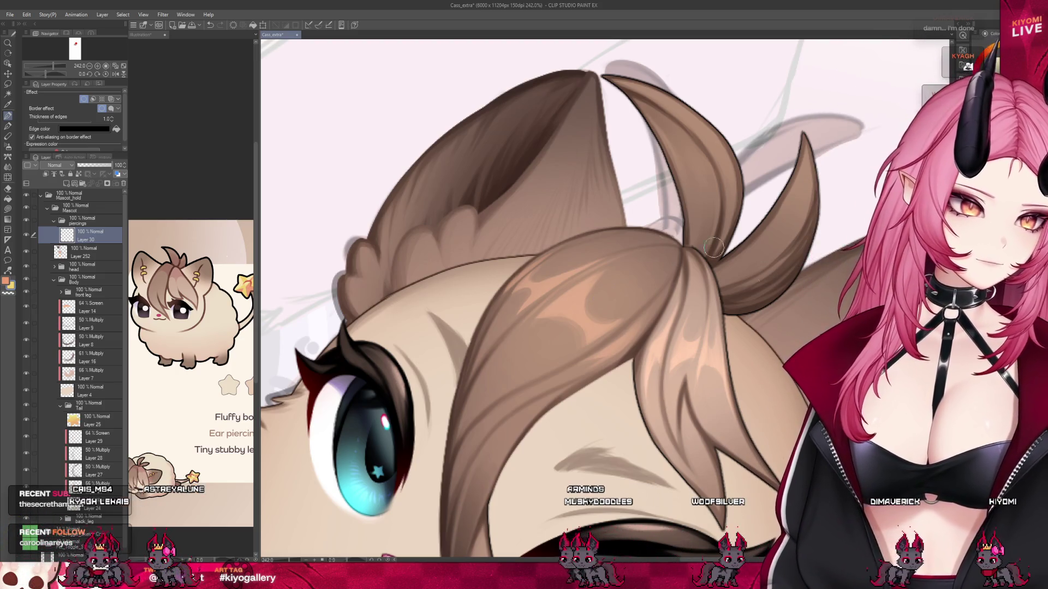
pyautogui.hotkey('ctrl', 'z')
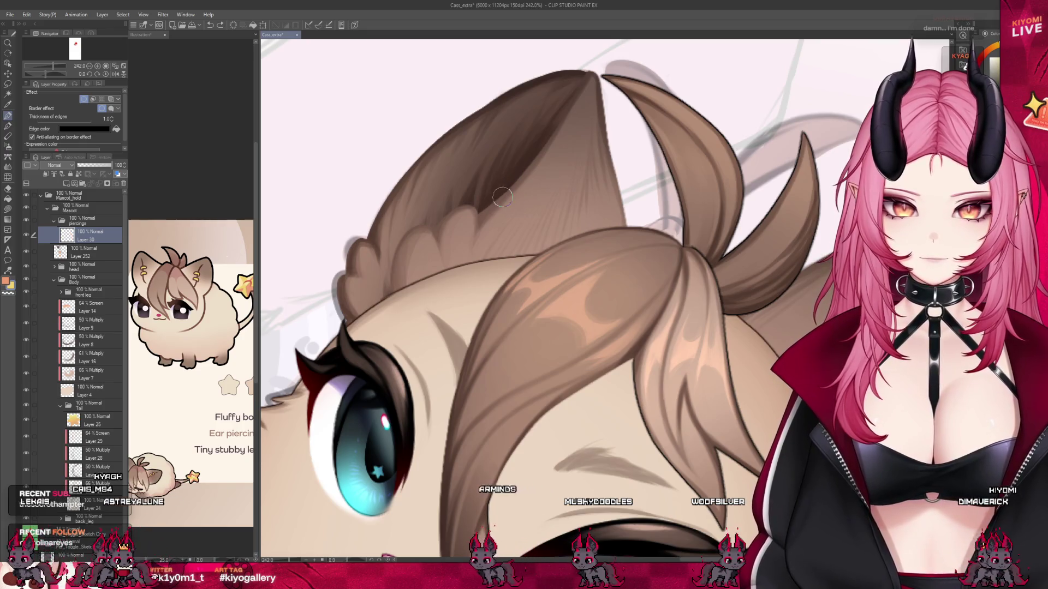
pyautogui.moveTo(502, 207)
pyautogui.mouseDown()
pyautogui.moveTo(513, 188)
pyautogui.moveTo(519, 218)
pyautogui.mouseUp()
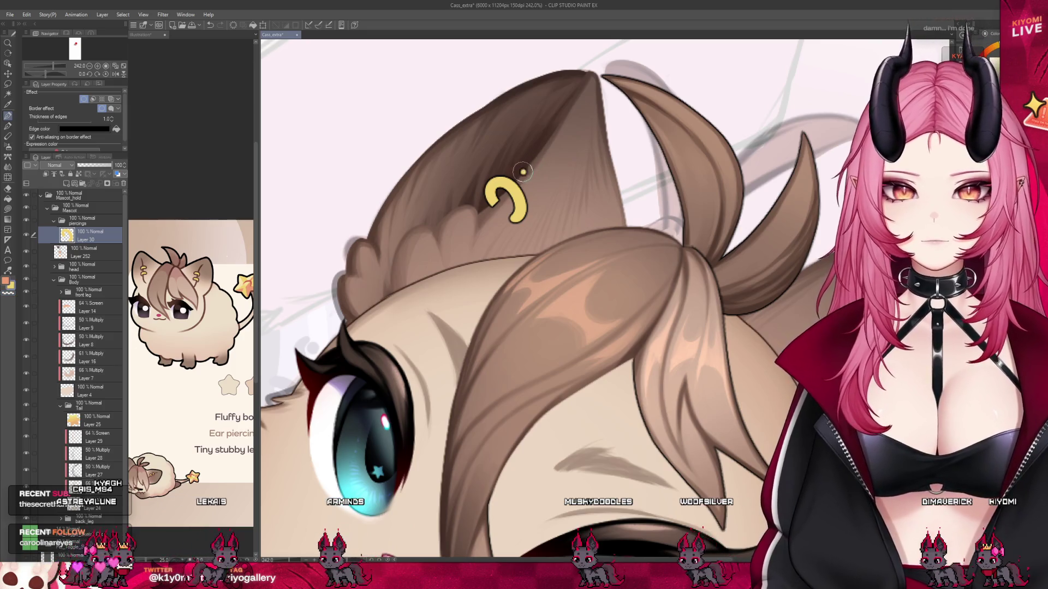
pyautogui.moveTo(526, 171)
pyautogui.mouseDown()
pyautogui.moveTo(529, 156)
pyautogui.moveTo(548, 175)
pyautogui.moveTo(540, 195)
pyautogui.mouseUp()
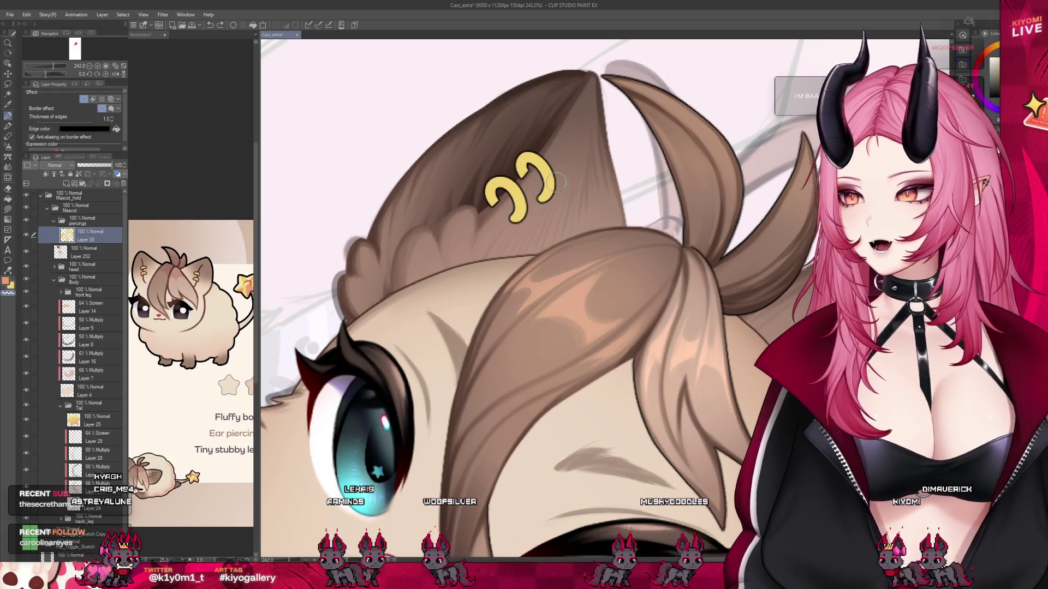
# Paint two matching yellow hoop piercings on the other ear.
pyautogui.scroll(-6, 556, 182)
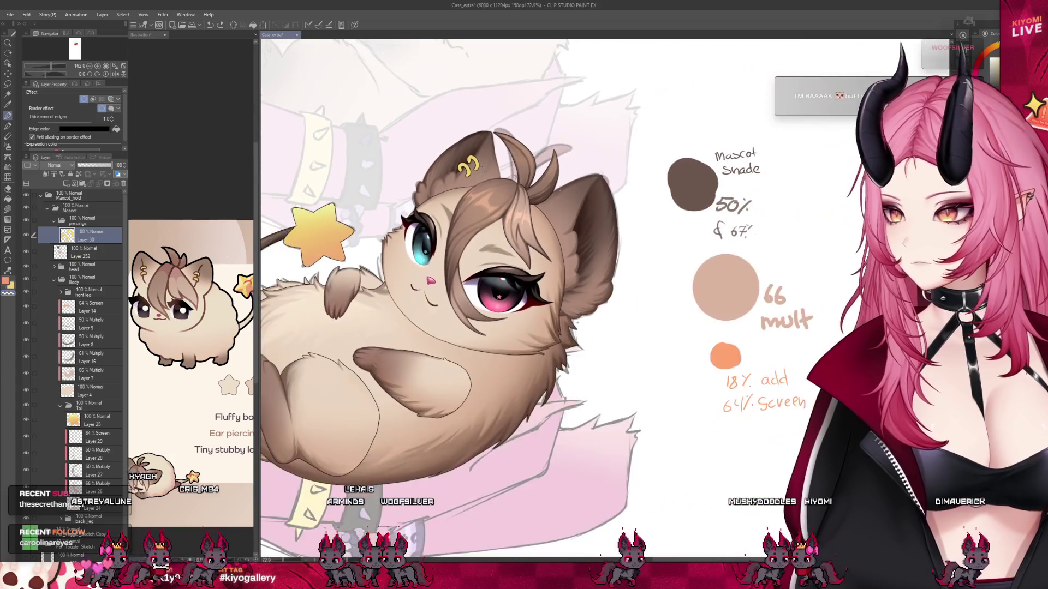
pyautogui.scroll(4, 566, 174)
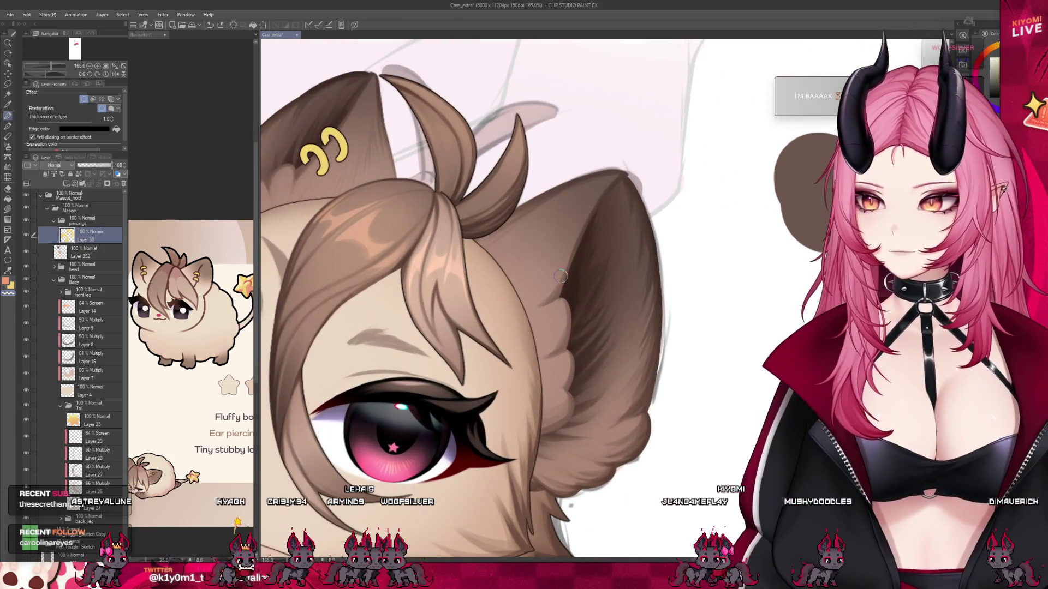
pyautogui.moveTo(546, 277)
pyautogui.mouseDown()
pyautogui.moveTo(572, 273)
pyautogui.moveTo(563, 290)
pyautogui.mouseUp()
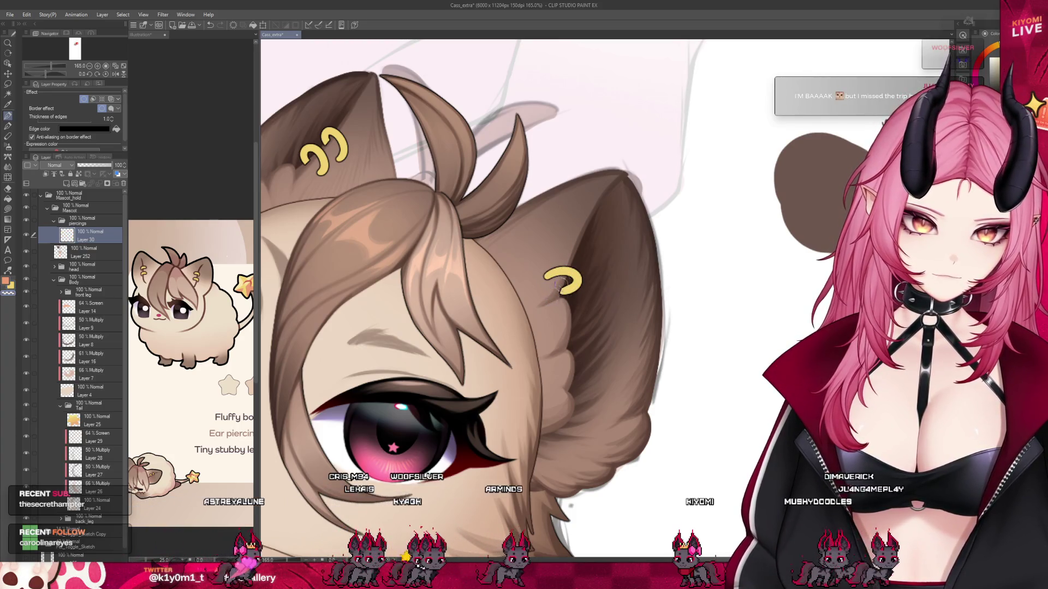
pyautogui.moveTo(551, 249); pyautogui.dragTo(569, 261)
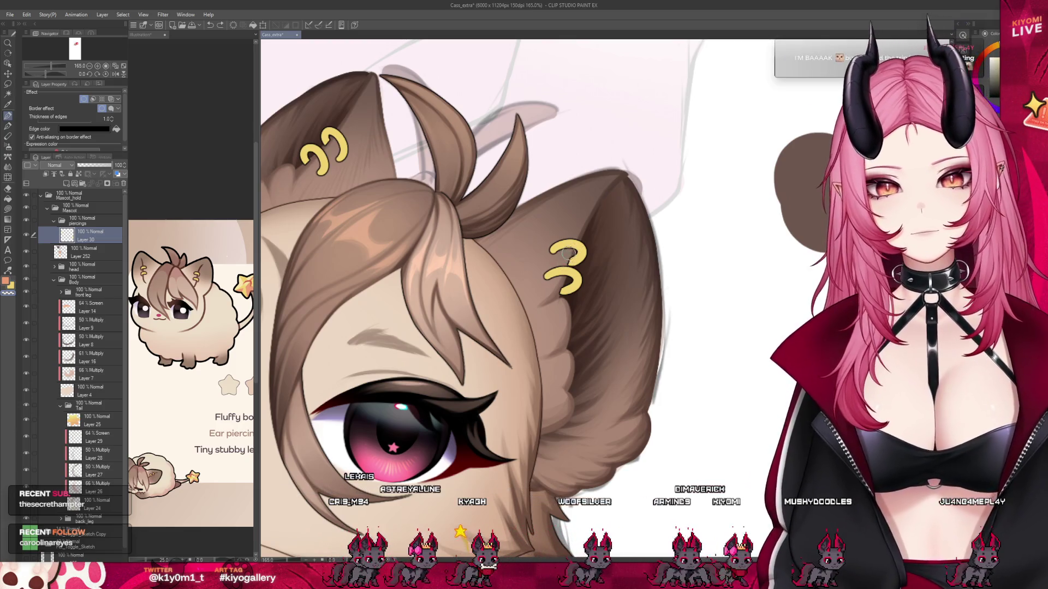
pyautogui.scroll(-10, 586, 189)
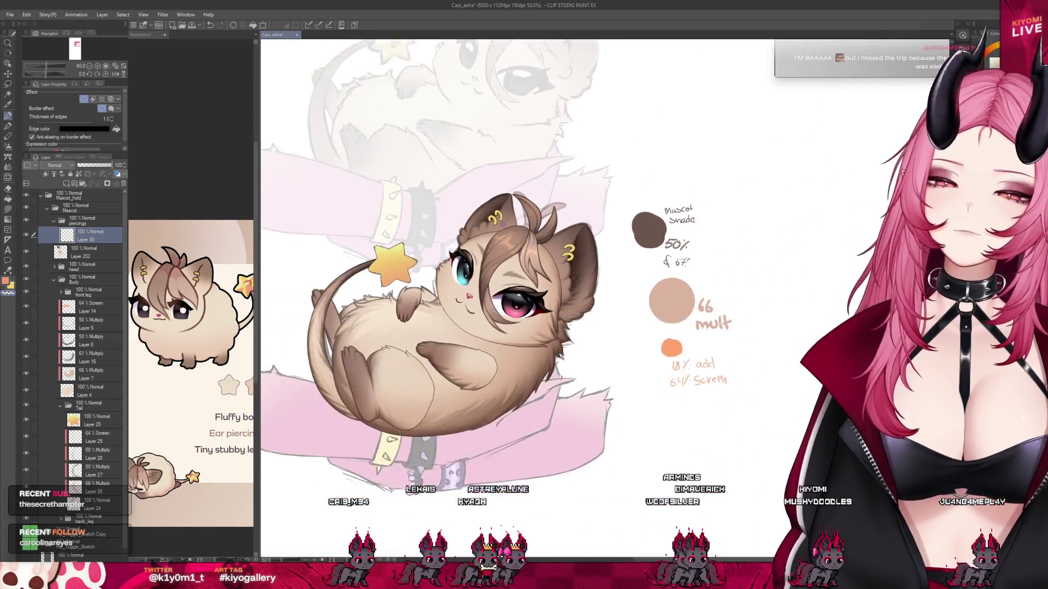
pyautogui.scroll(2, 464, 221)
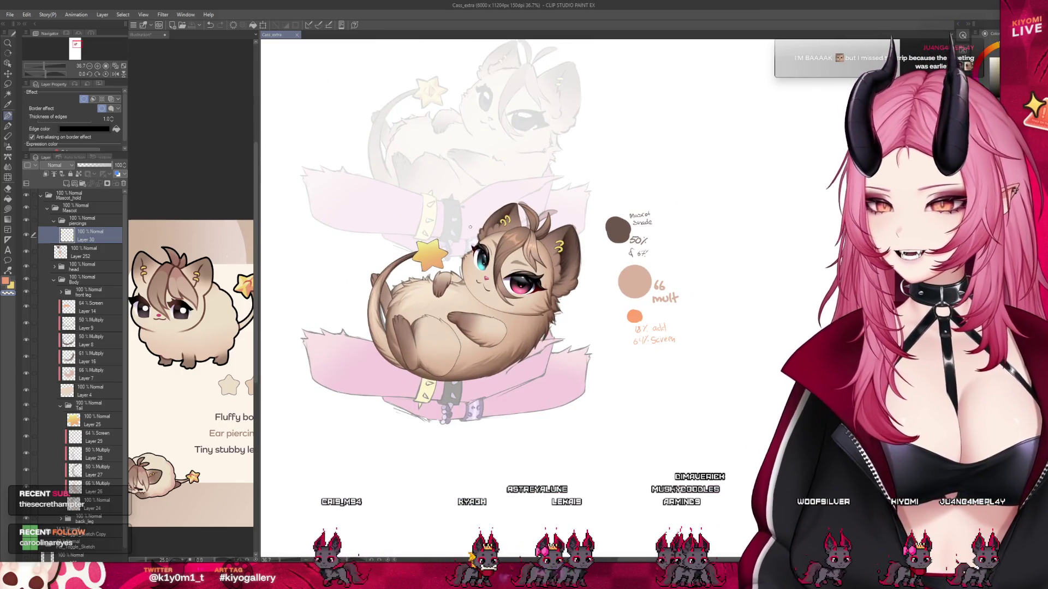
pyautogui.scroll(3, 442, 273)
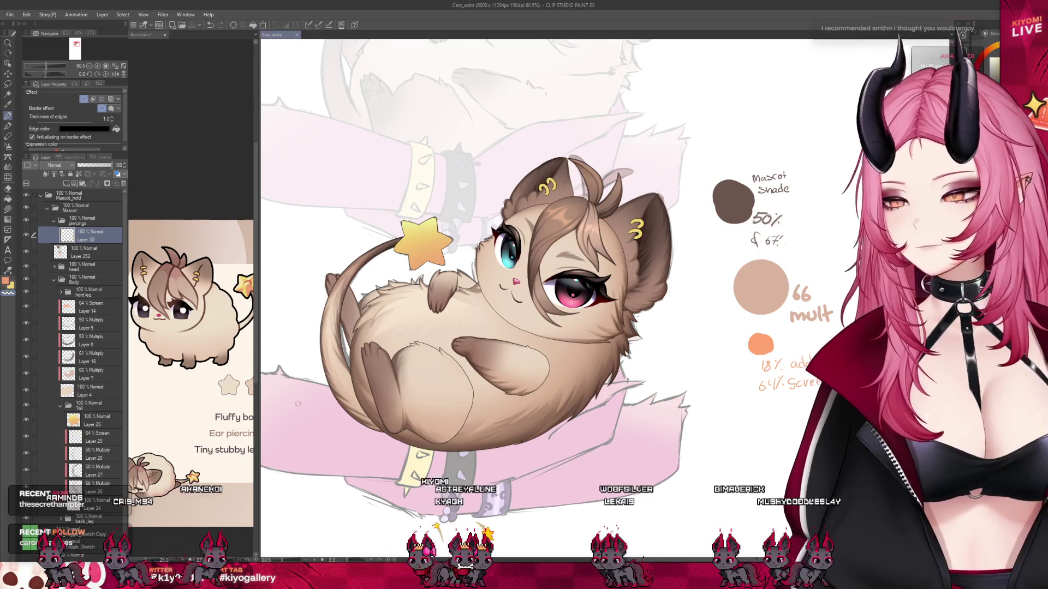
pyautogui.scroll(-1, 435, 409)
pyautogui.scroll(1, 454, 356)
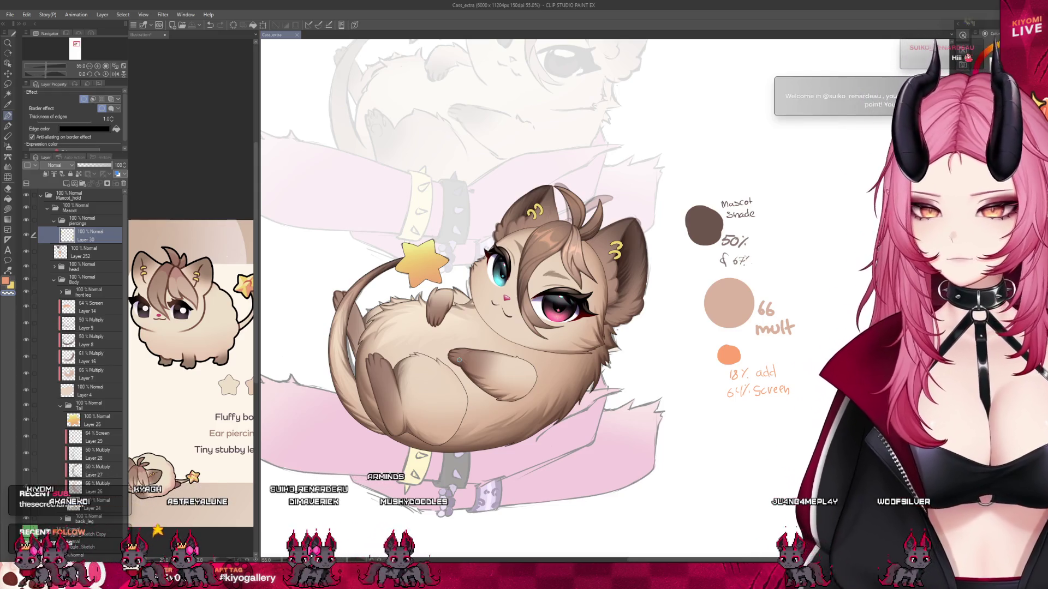
pyautogui.scroll(-4, 441, 262)
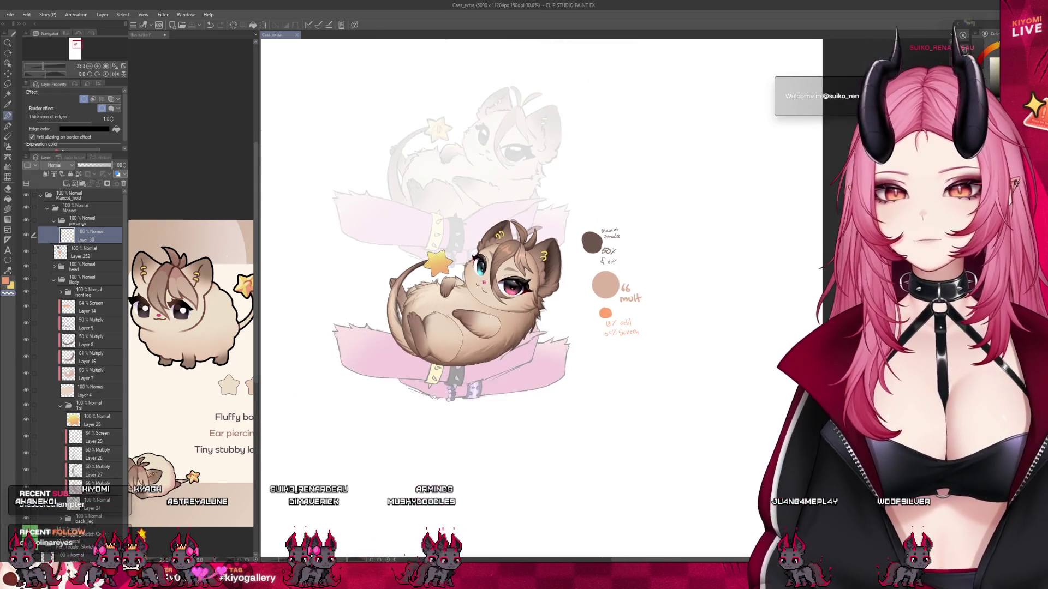
pyautogui.scroll(2, 475, 263)
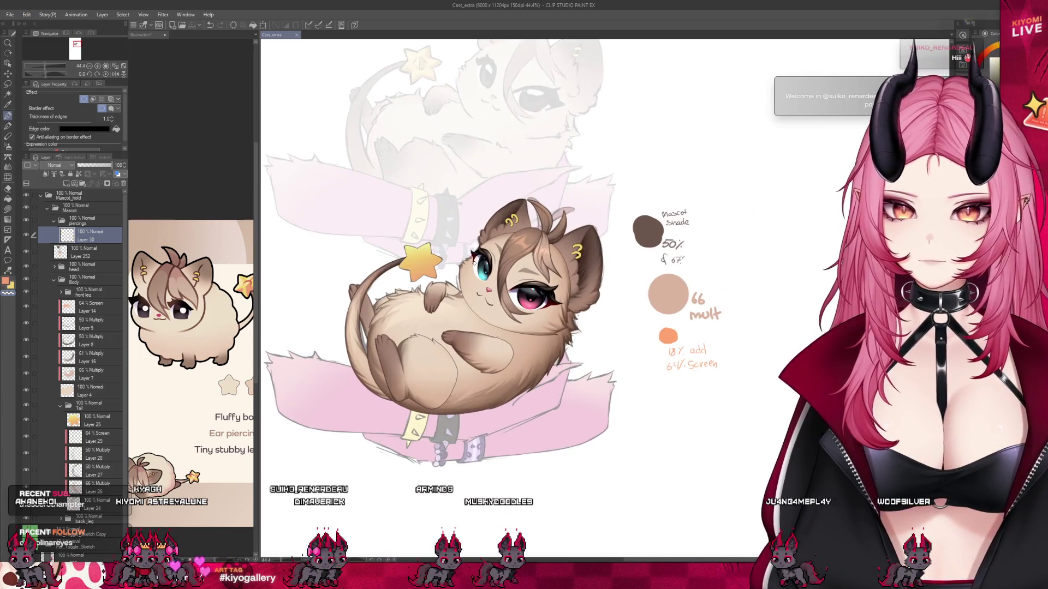
pyautogui.scroll(1, 475, 263)
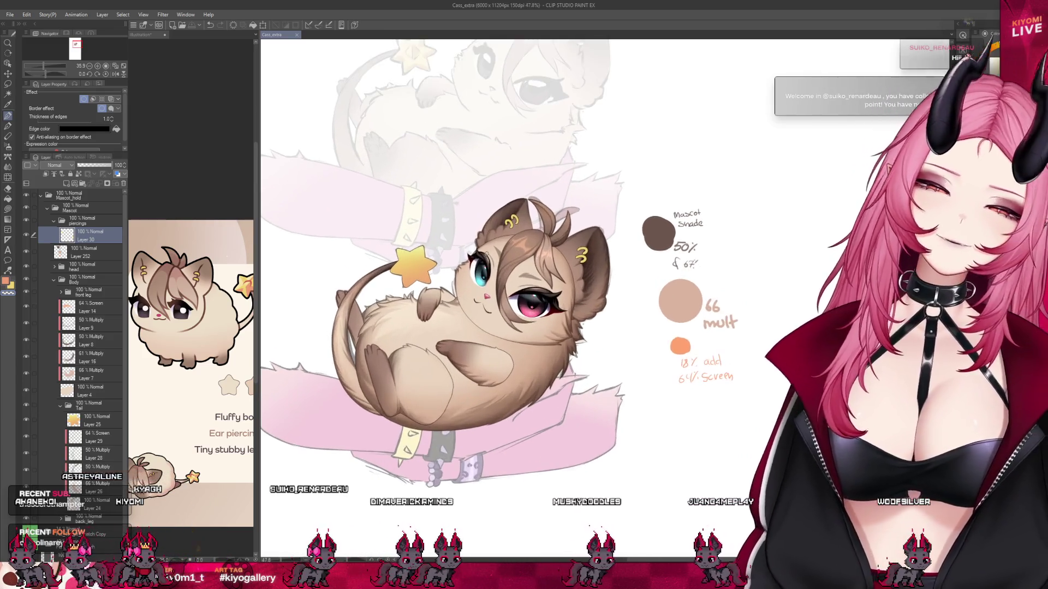
pyautogui.scroll(-2, 486, 254)
pyautogui.scroll(1, 488, 241)
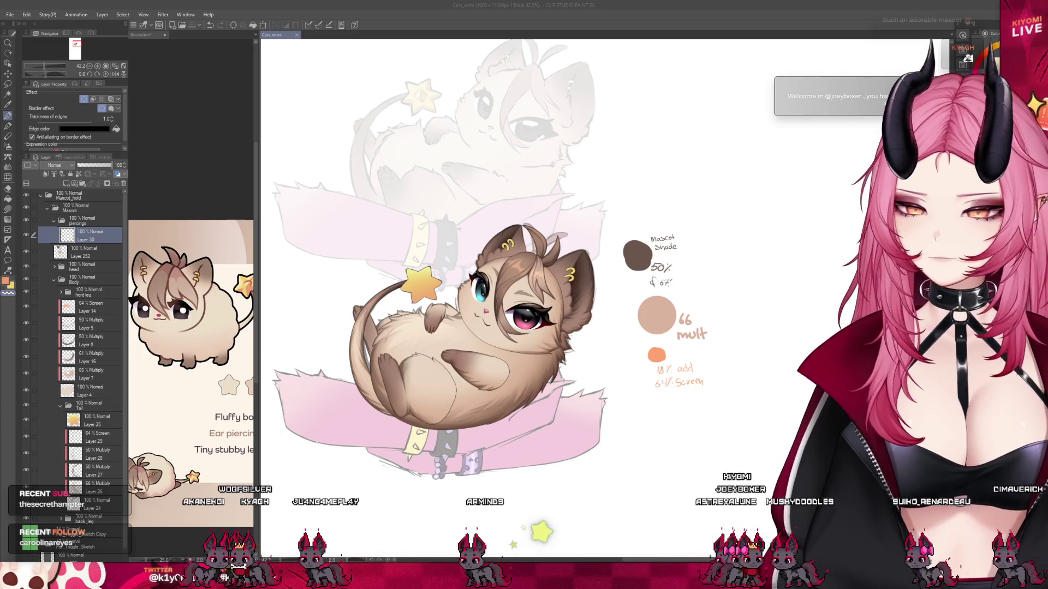
pyautogui.scroll(2, 446, 196)
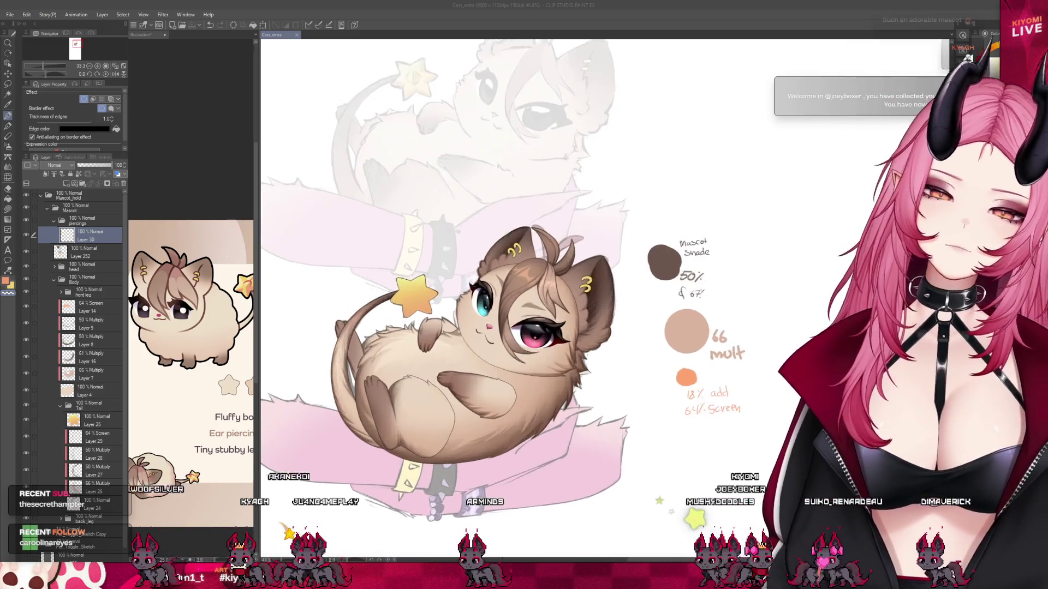
pyautogui.scroll(2, 442, 327)
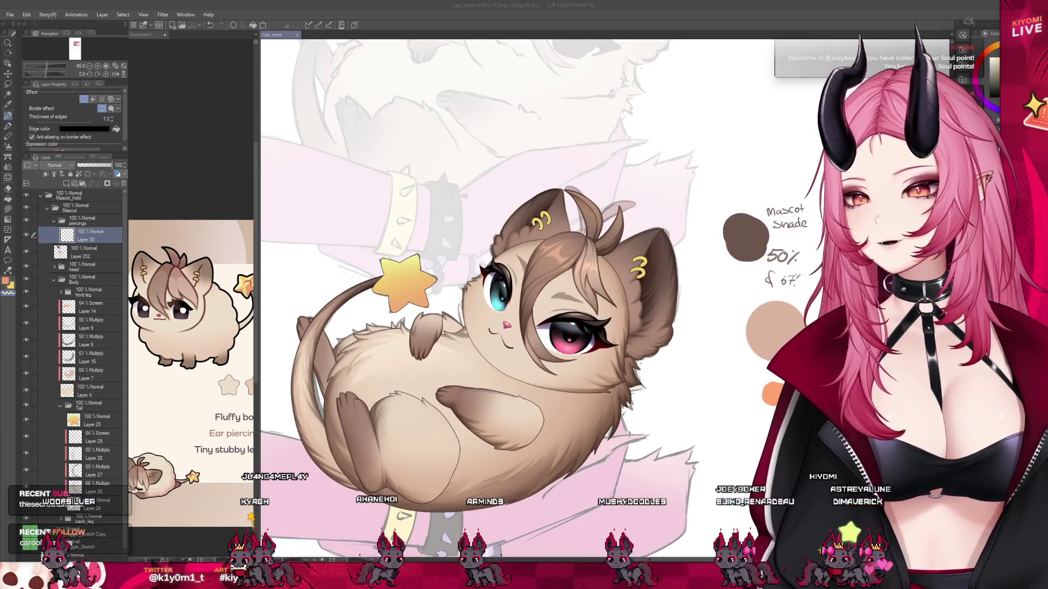
pyautogui.scroll(2, 565, 208)
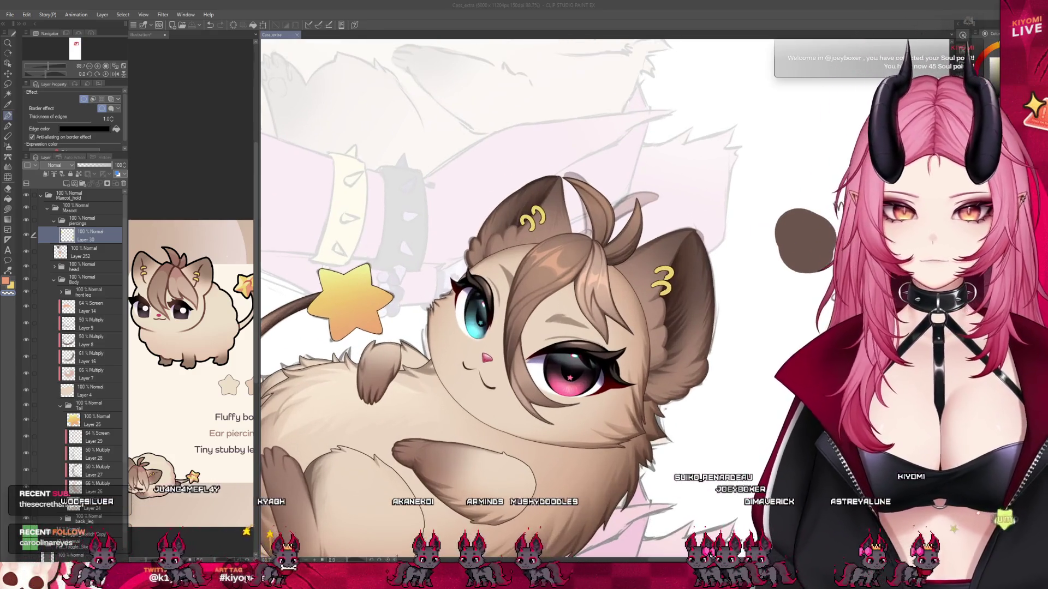
# Add a Multiply-blend layer above the star layer in the Tail folder for shading.
pyautogui.click(92, 420)
pyautogui.click(66, 185)
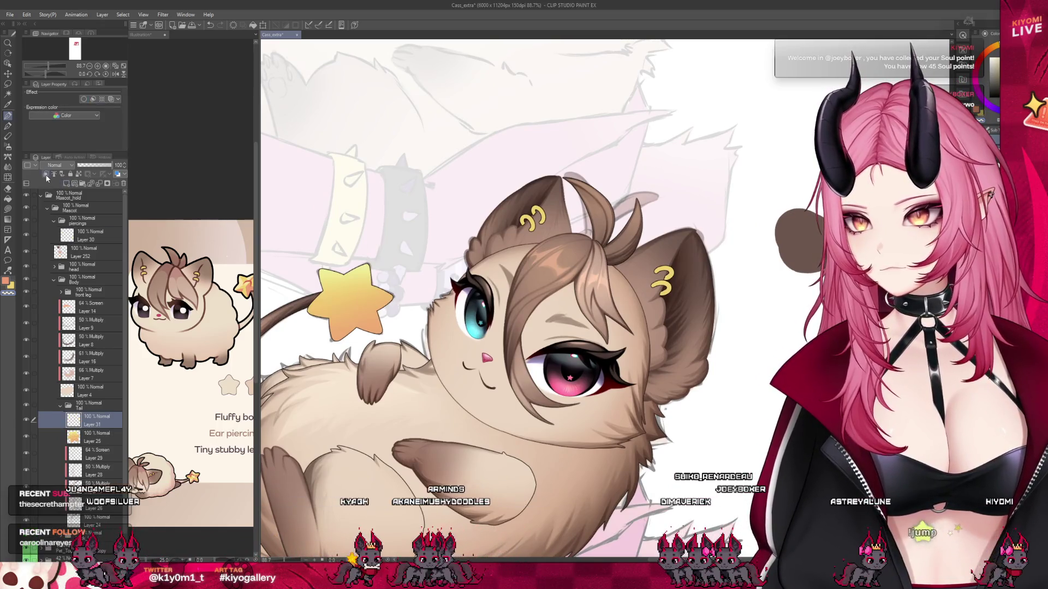
pyautogui.click(57, 165)
pyautogui.click(57, 194)
pyautogui.press('p')
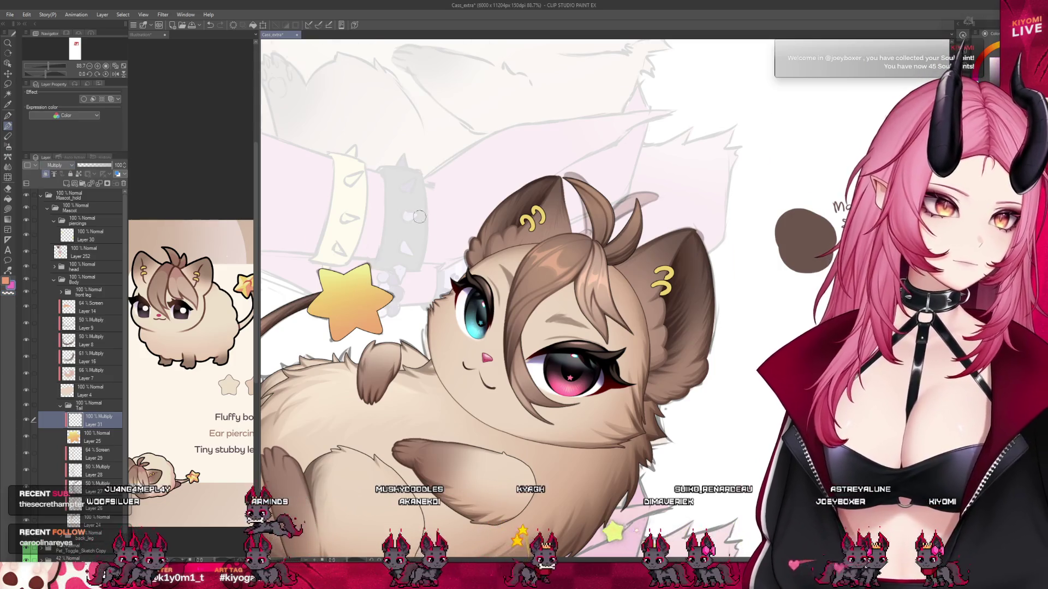
pyautogui.scroll(-4, 419, 216)
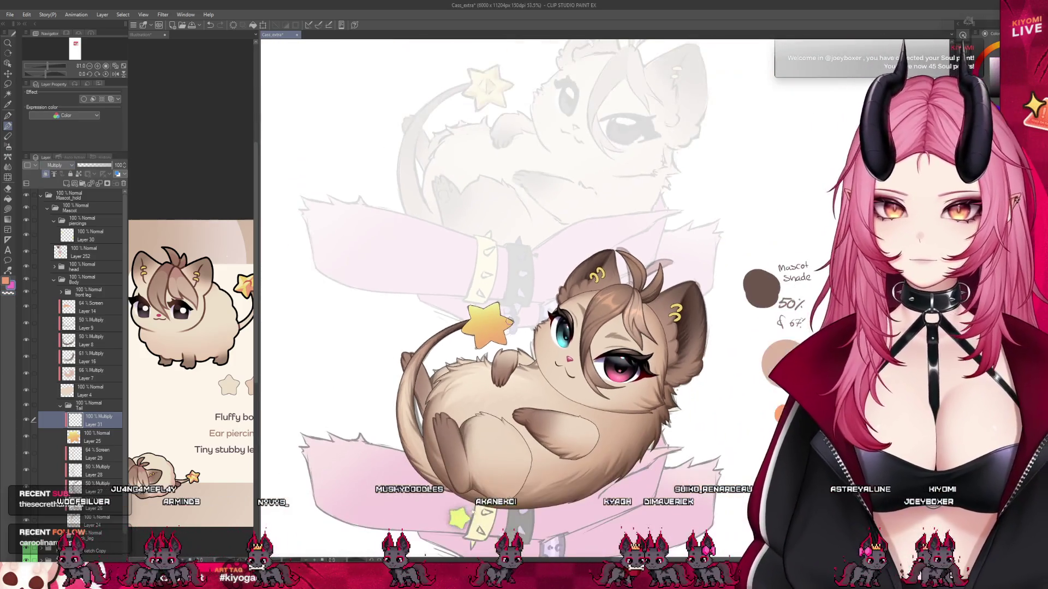
pyautogui.scroll(6, 491, 328)
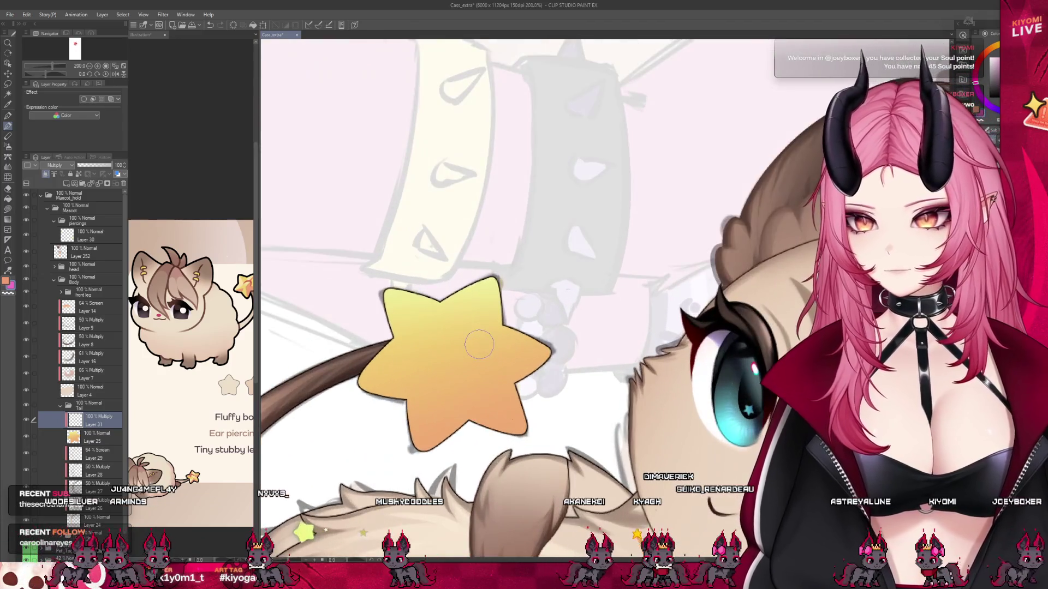
# Paint red facets along the star's diagonal and on its top point.
pyautogui.moveTo(451, 326)
pyautogui.mouseDown()
pyautogui.moveTo(476, 346)
pyautogui.moveTo(454, 376)
pyautogui.moveTo(472, 361)
pyautogui.mouseUp()
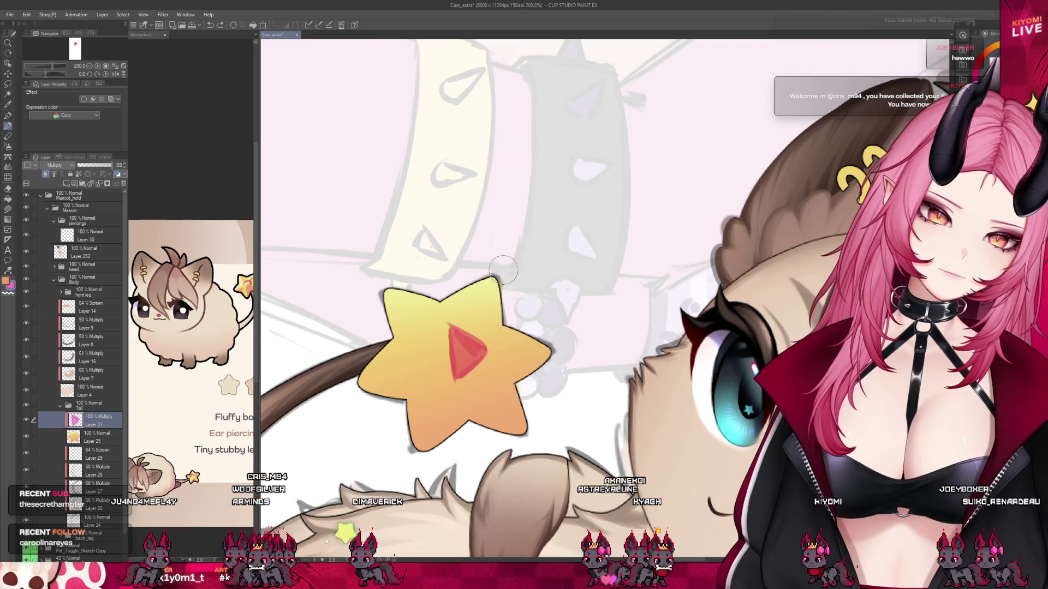
pyautogui.moveTo(495, 279); pyautogui.dragTo(480, 322)
pyautogui.moveTo(498, 276); pyautogui.dragTo(487, 315)
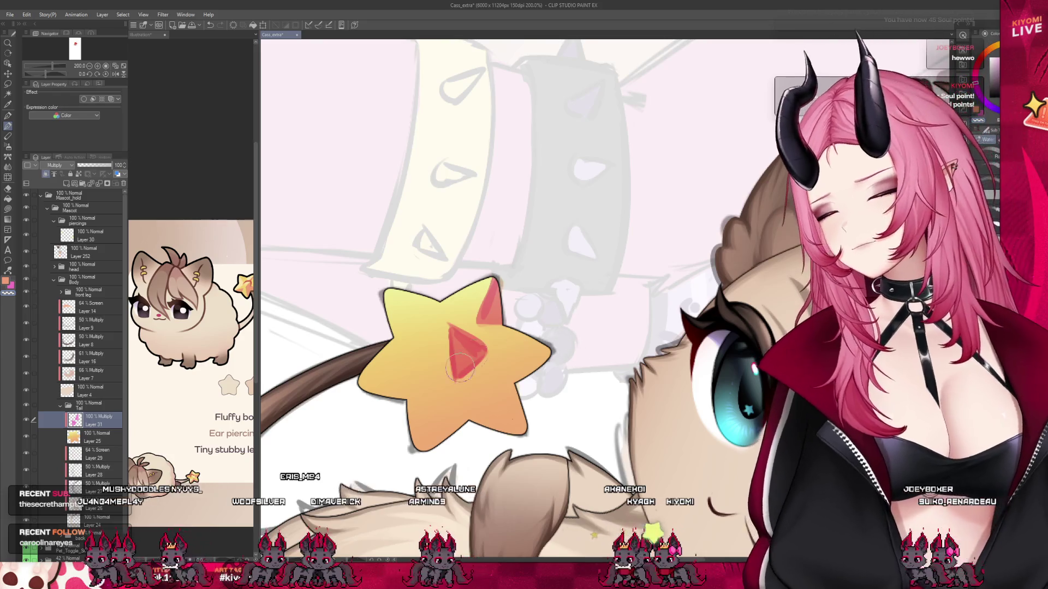
pyautogui.scroll(-5, 450, 383)
pyautogui.scroll(3, 451, 384)
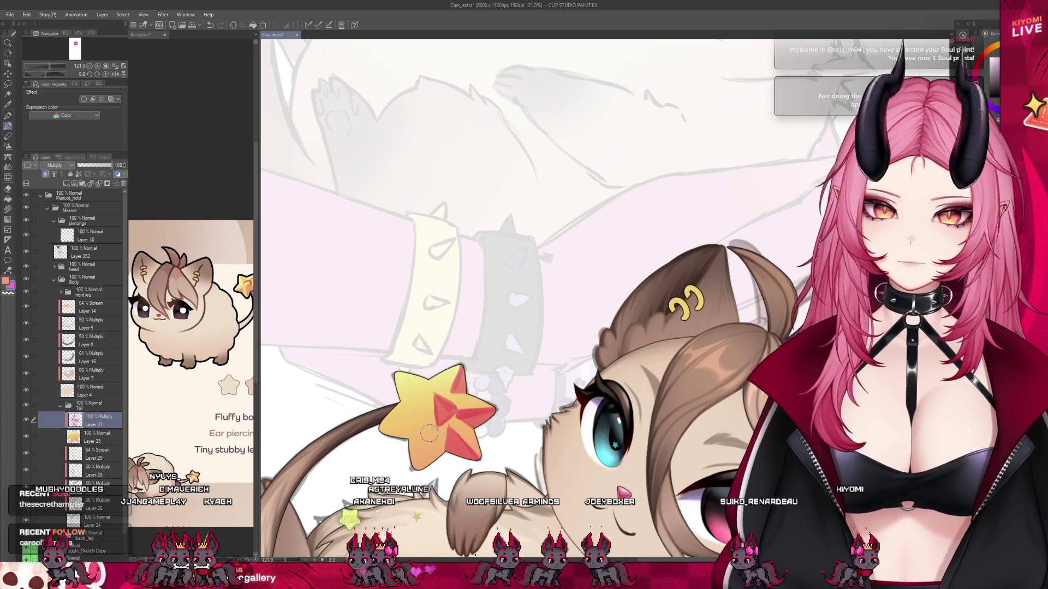
pyautogui.hotkey('ctrl', 'shift', 'n')
# Paint two pale highlight strokes forming an inverted V at the star's centre.
pyautogui.scroll(-2, 433, 428)
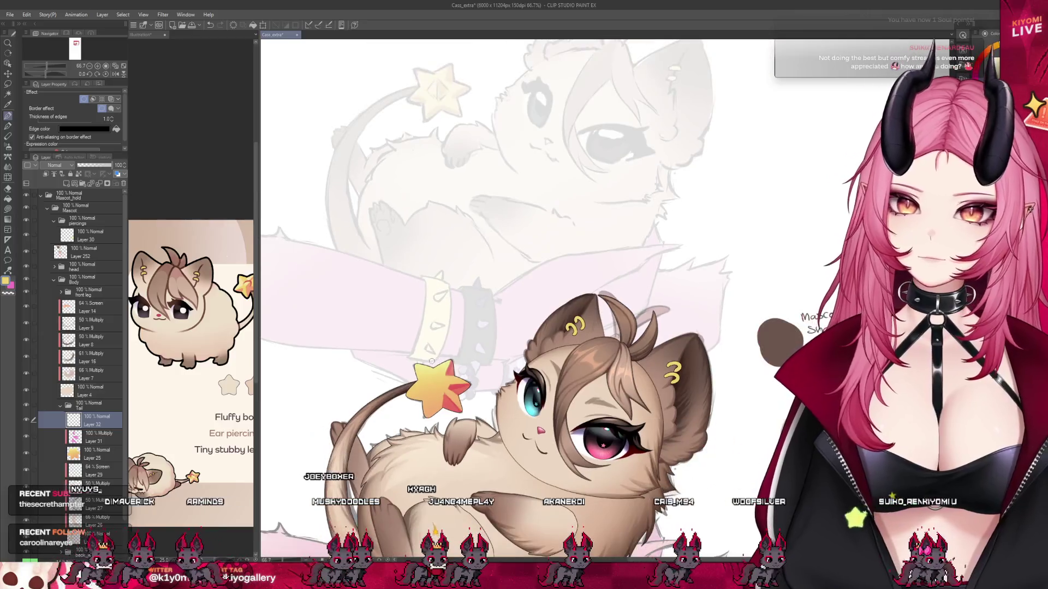
pyautogui.scroll(2, 431, 405)
pyautogui.scroll(3, 431, 404)
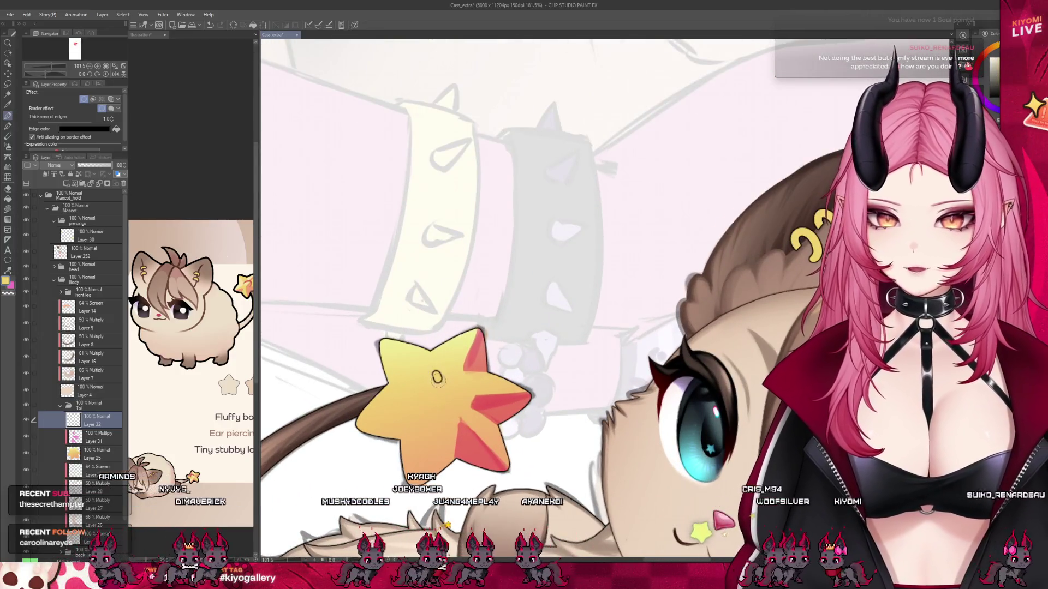
pyautogui.moveTo(437, 377); pyautogui.dragTo(446, 417)
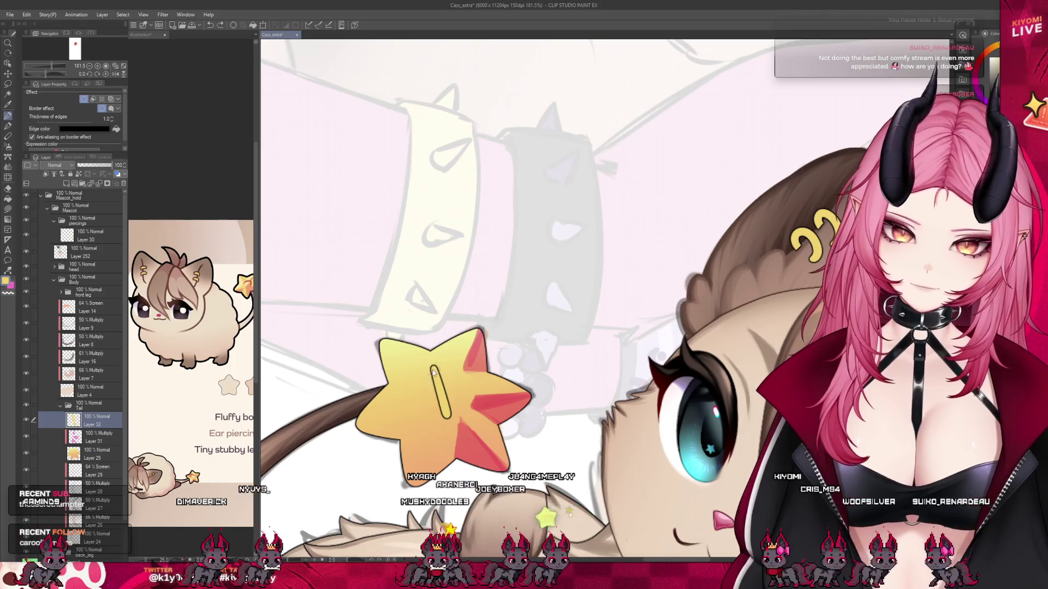
pyautogui.moveTo(434, 372)
pyautogui.mouseDown()
pyautogui.moveTo(413, 402)
pyautogui.moveTo(471, 389)
pyautogui.moveTo(426, 400)
pyautogui.mouseUp()
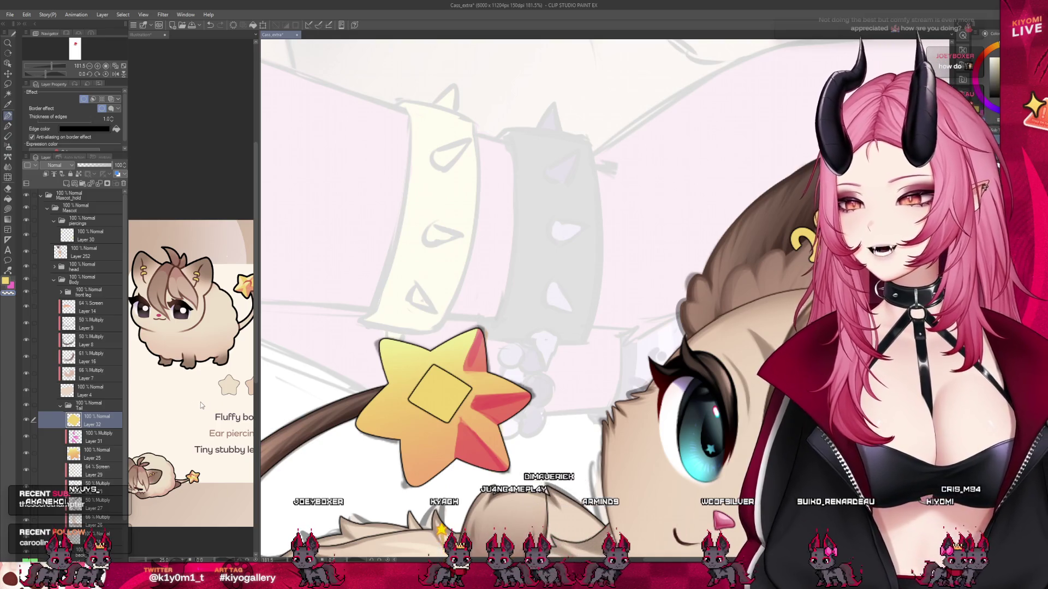
# Darken the red facets on the star's lower-left and lower arms on the Multiply layer.
pyautogui.click(101, 441)
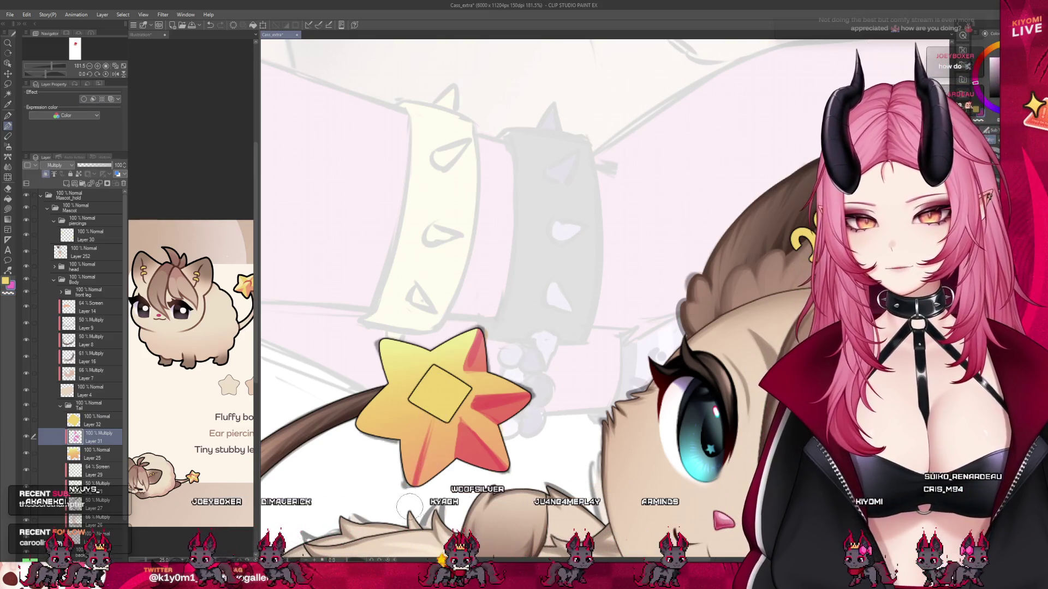
pyautogui.moveTo(416, 483); pyautogui.dragTo(434, 415)
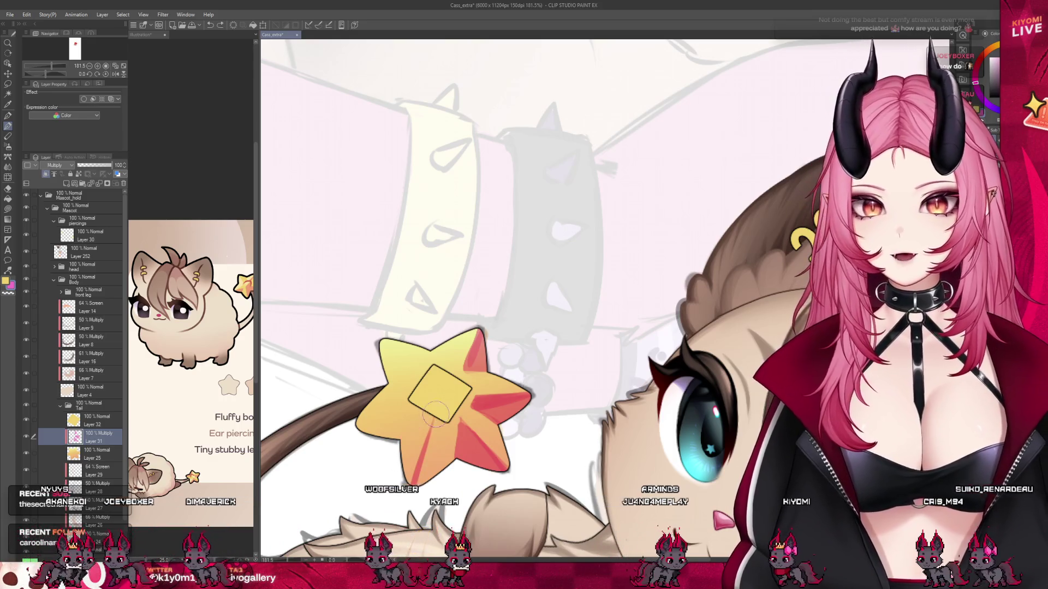
pyautogui.moveTo(414, 483); pyautogui.dragTo(424, 429)
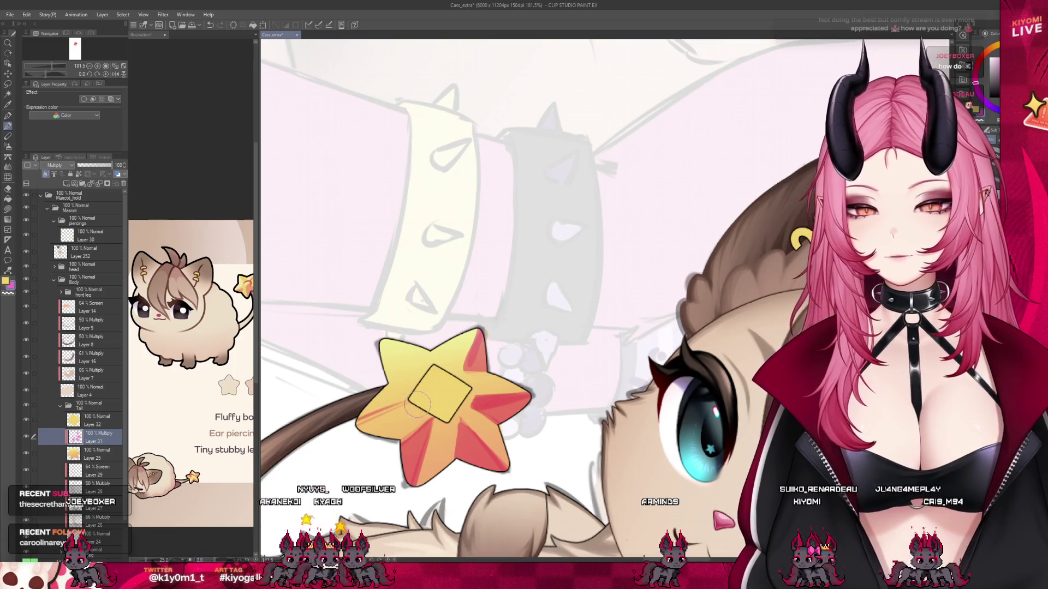
pyautogui.moveTo(409, 406); pyautogui.dragTo(388, 446)
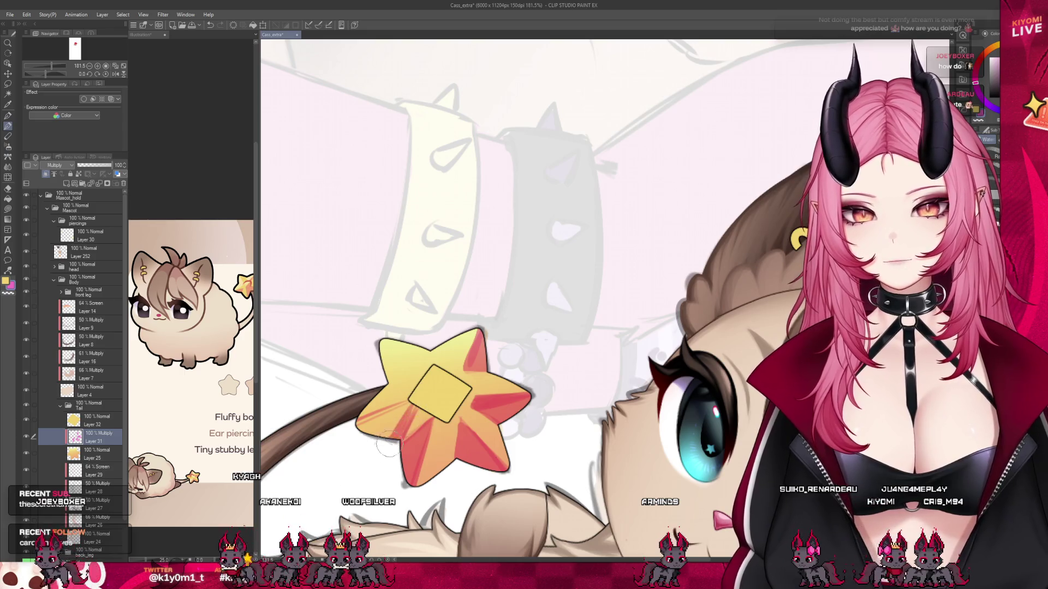
pyautogui.moveTo(394, 409); pyautogui.dragTo(374, 434)
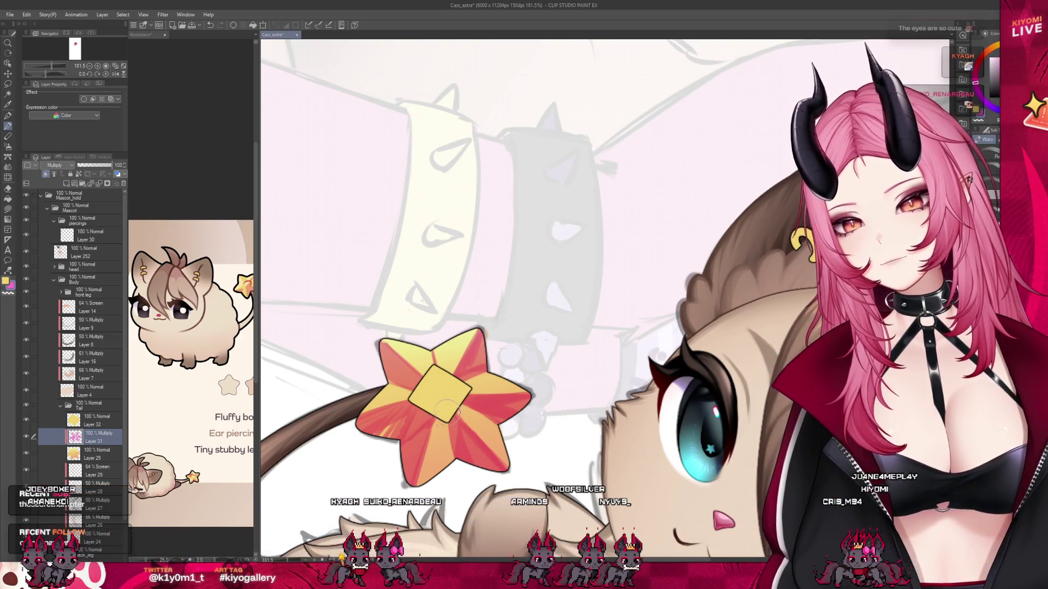
pyautogui.moveTo(453, 428); pyautogui.dragTo(474, 451)
pyautogui.scroll(-6, 445, 385)
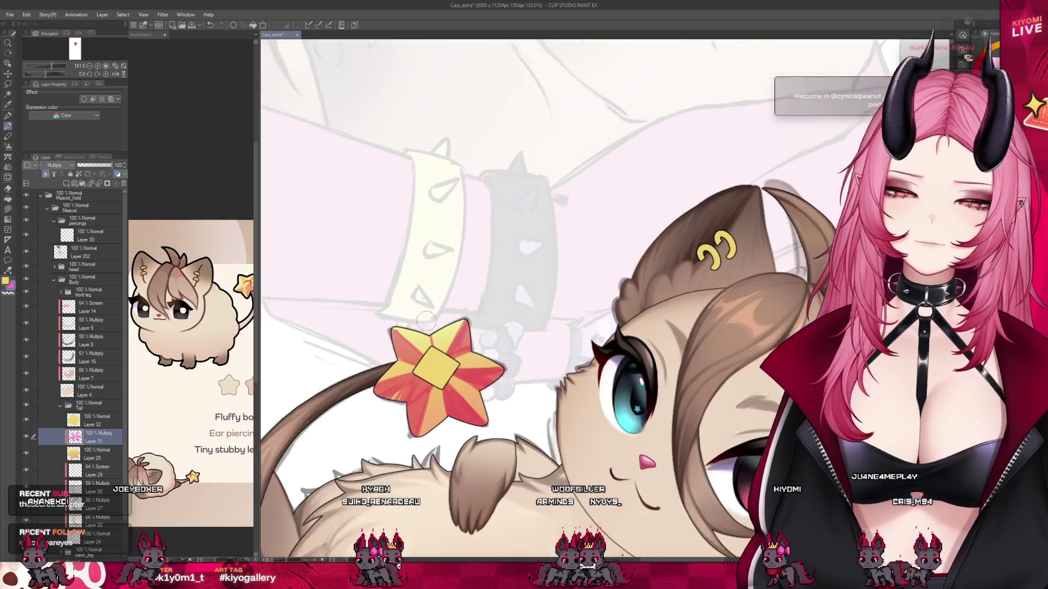
pyautogui.scroll(-2, 456, 384)
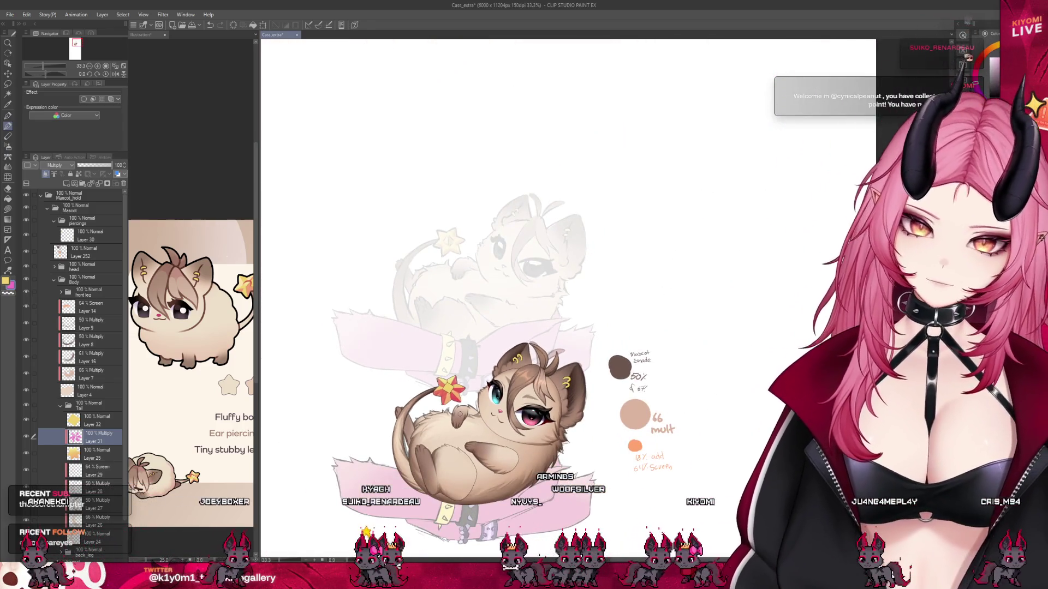
pyautogui.scroll(1, 458, 385)
pyautogui.scroll(1, 458, 385)
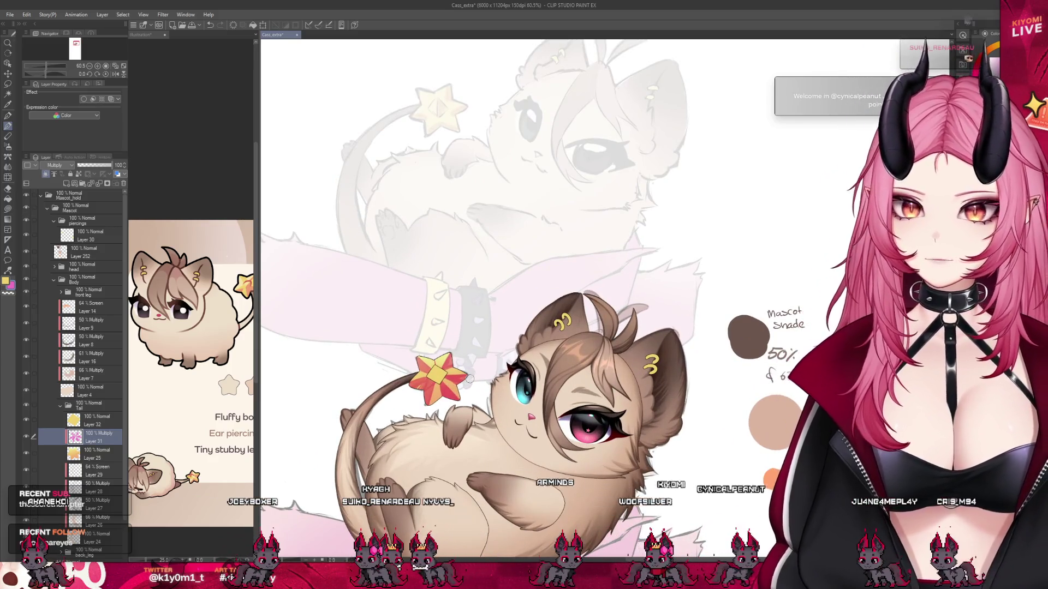
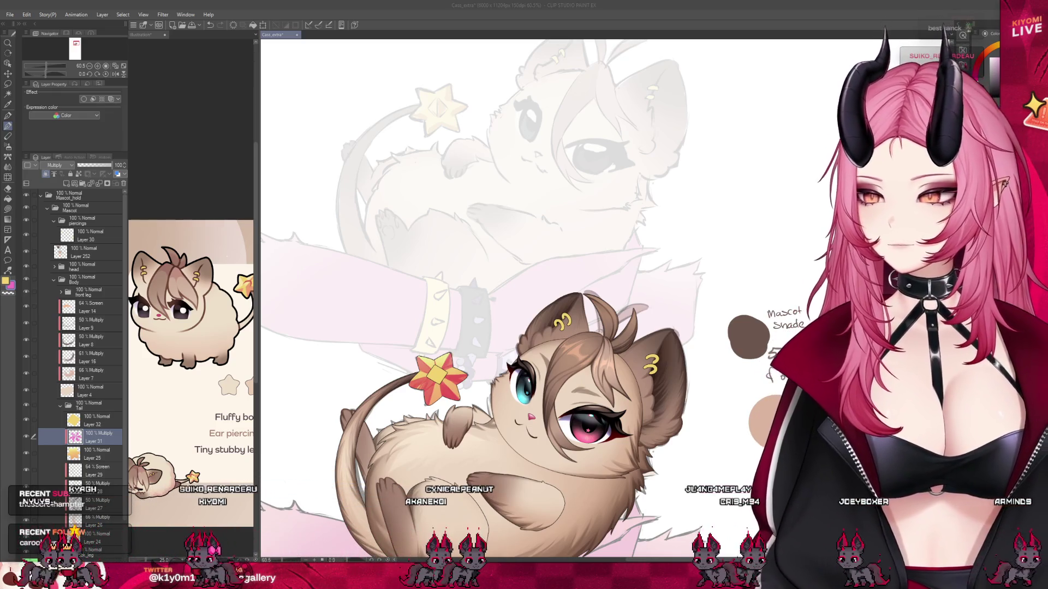
# Zoom in on the tail star to about 150% and switch between the finer pen and a broader brush.
pyautogui.scroll(1, 436, 377)
pyautogui.scroll(4, 421, 381)
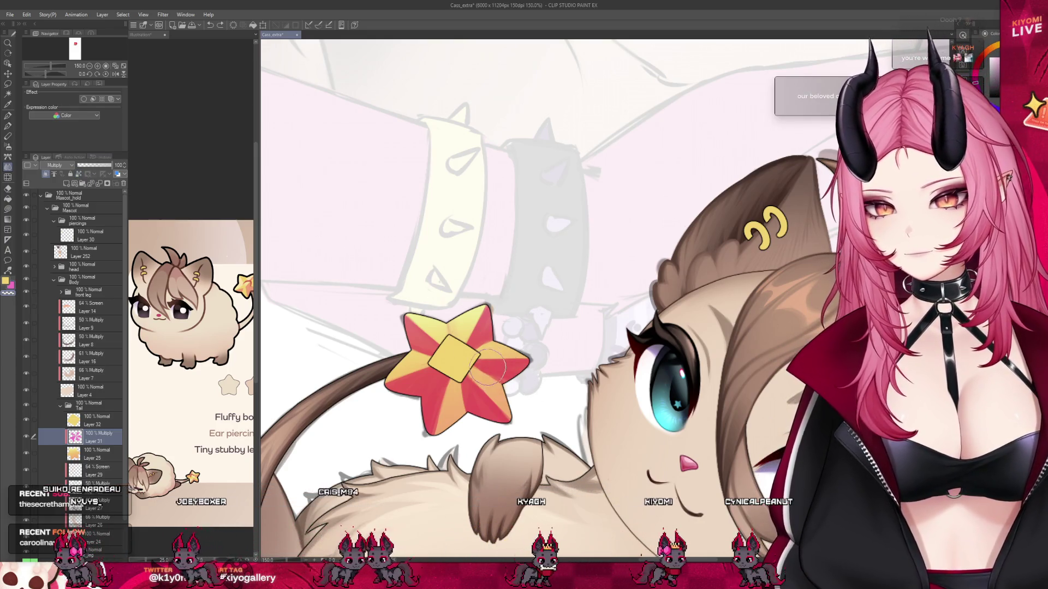
pyautogui.press('p')
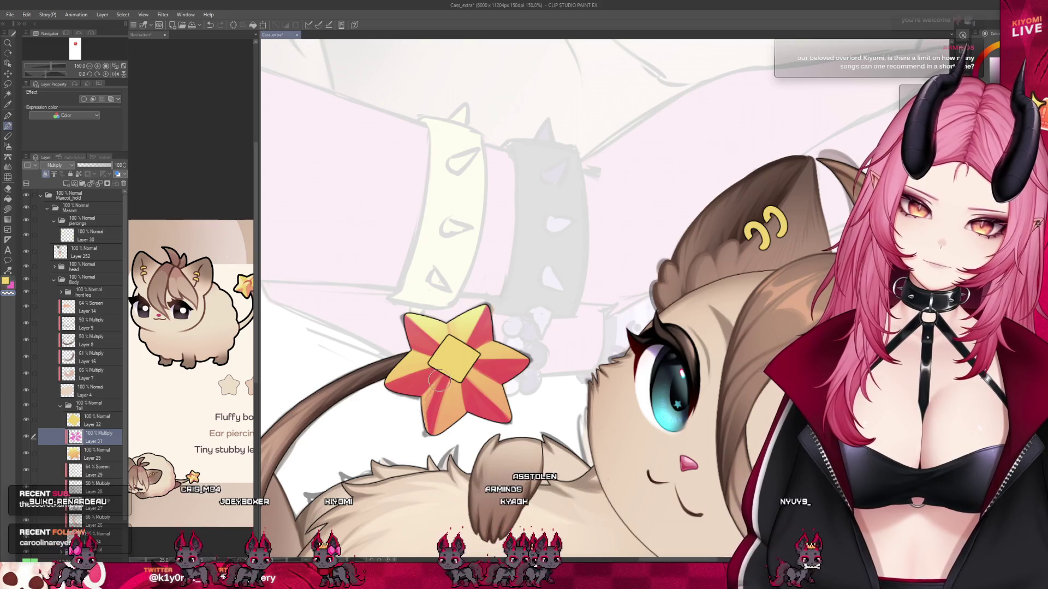
pyautogui.press('j')
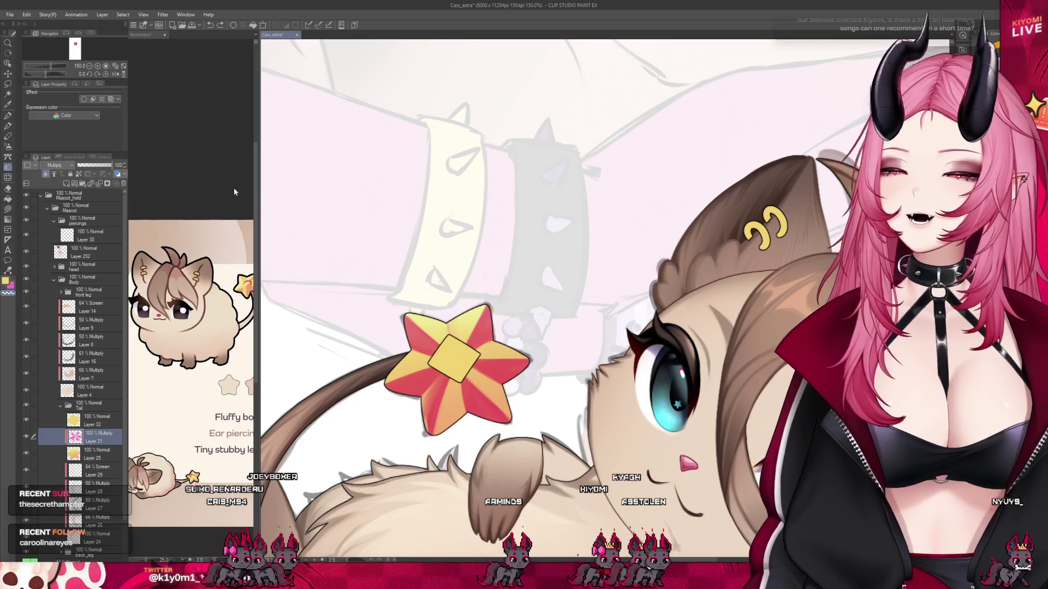
# Reselect Multiply Layer 31 with a painting tool and pick a red for shading the star.
pyautogui.click(7, 126)
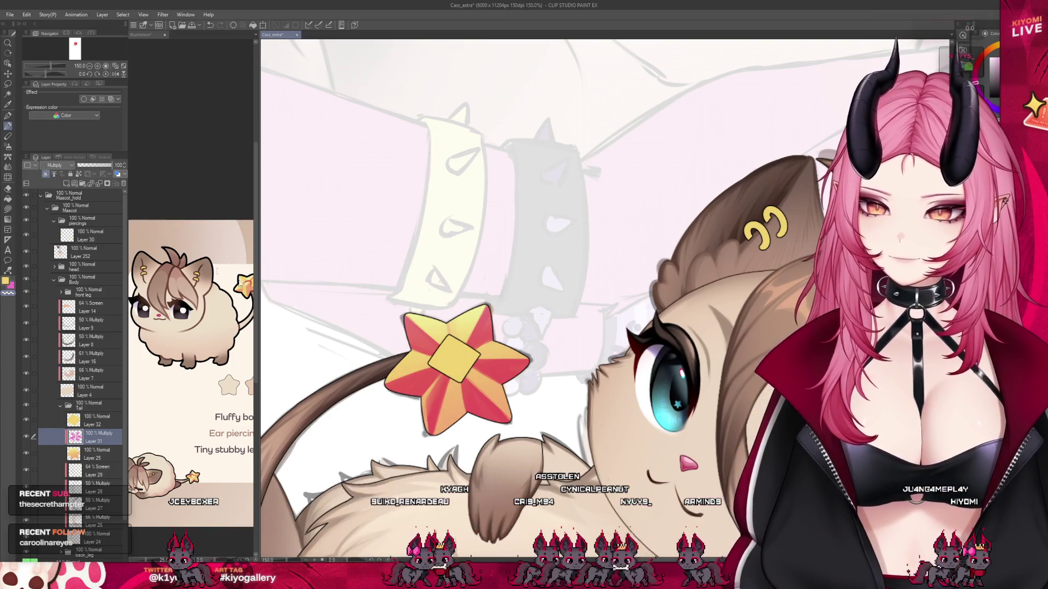
pyautogui.hotkey('alt', '[')
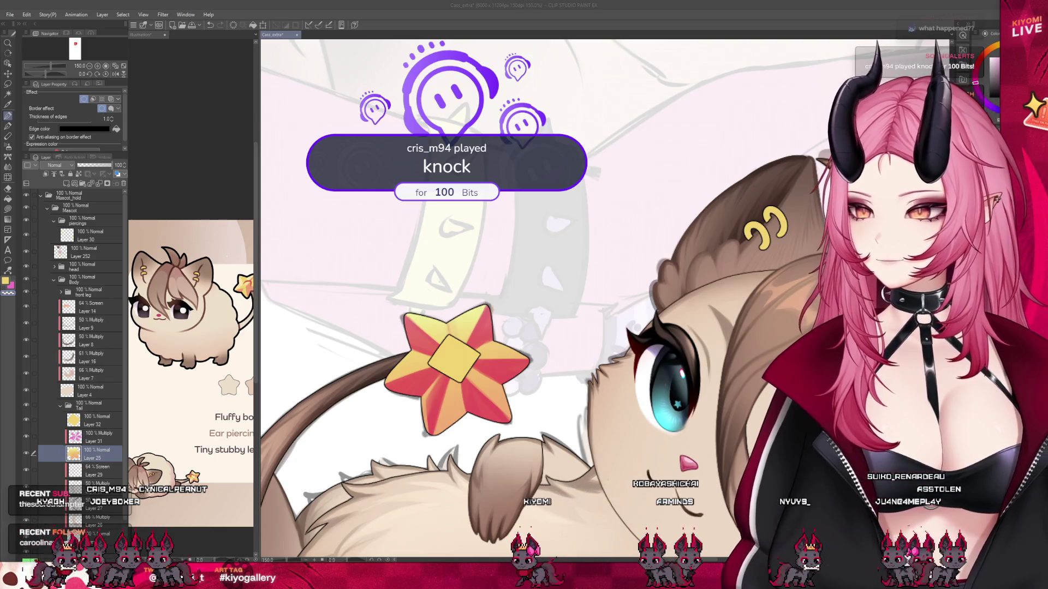
pyautogui.click(100, 437)
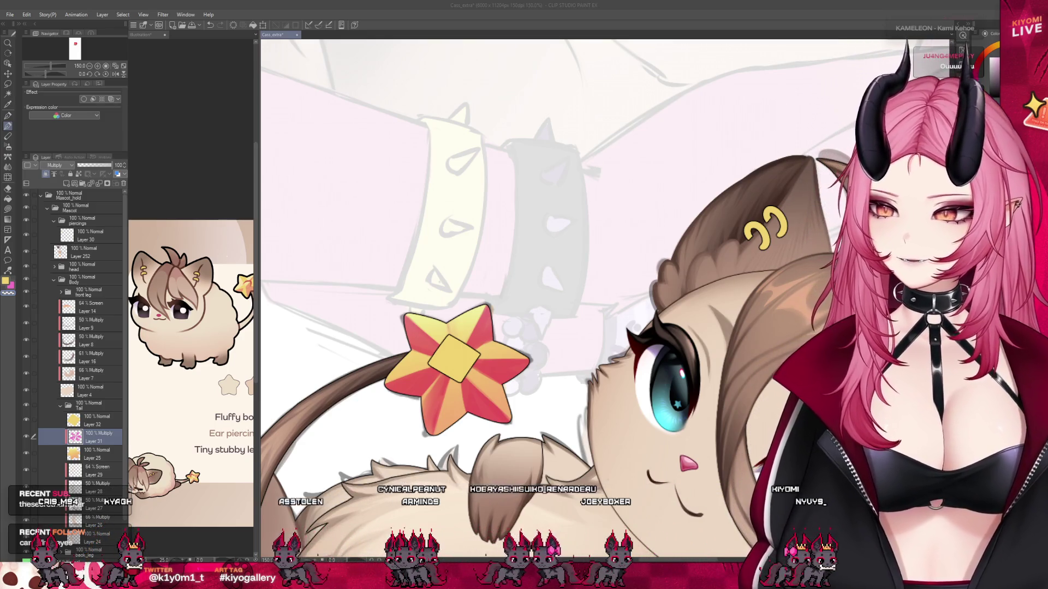
pyautogui.click(466, 357)
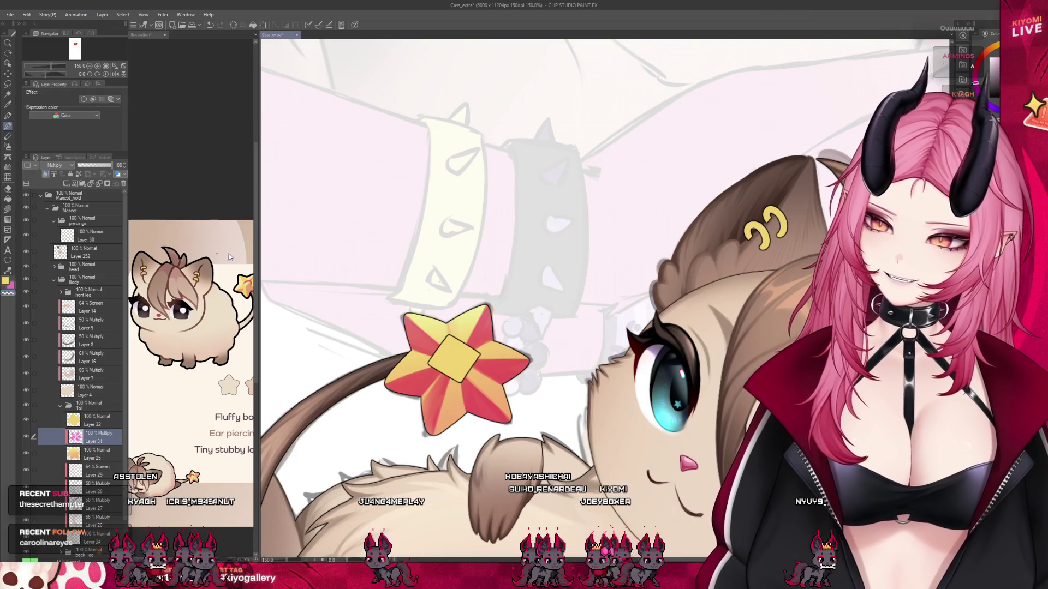
pyautogui.press('j')
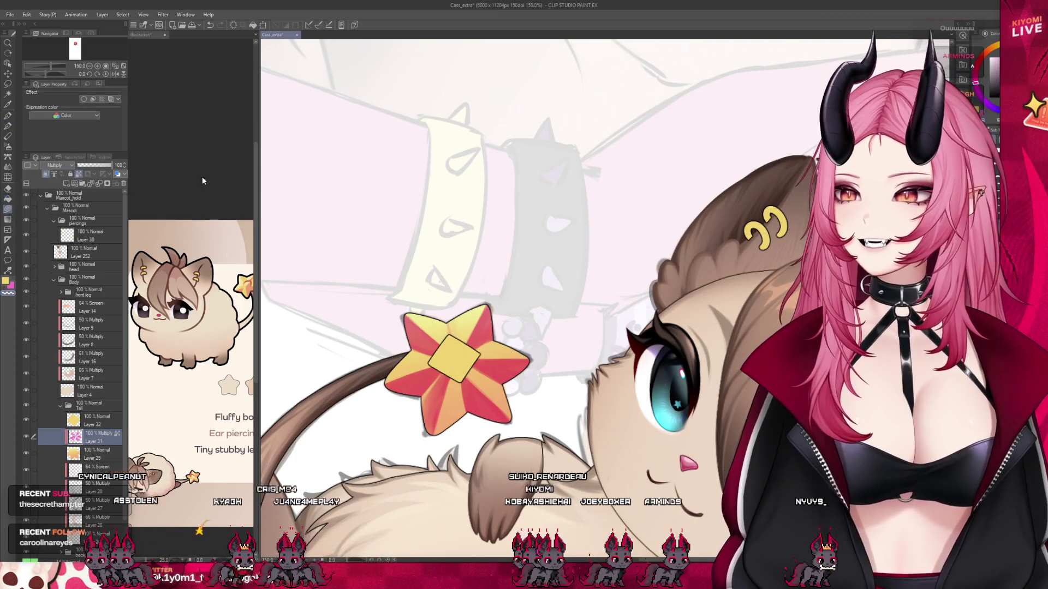
pyautogui.click(987, 56)
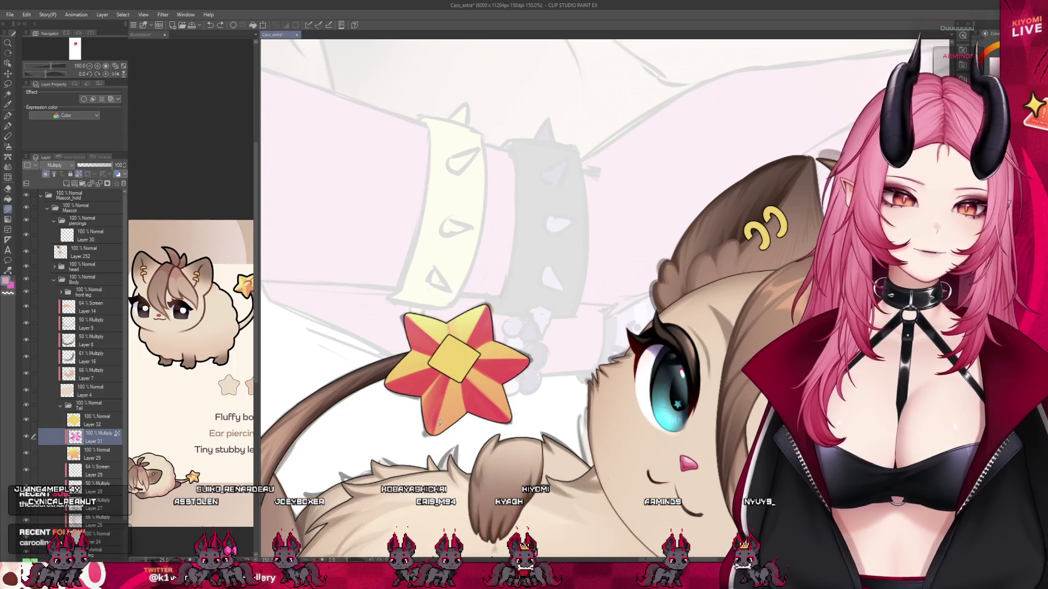
# Paint a dark stroke on the star's lower-left point, undo both strokes, and zoom out to 45%.
pyautogui.moveTo(447, 374); pyautogui.dragTo(425, 434)
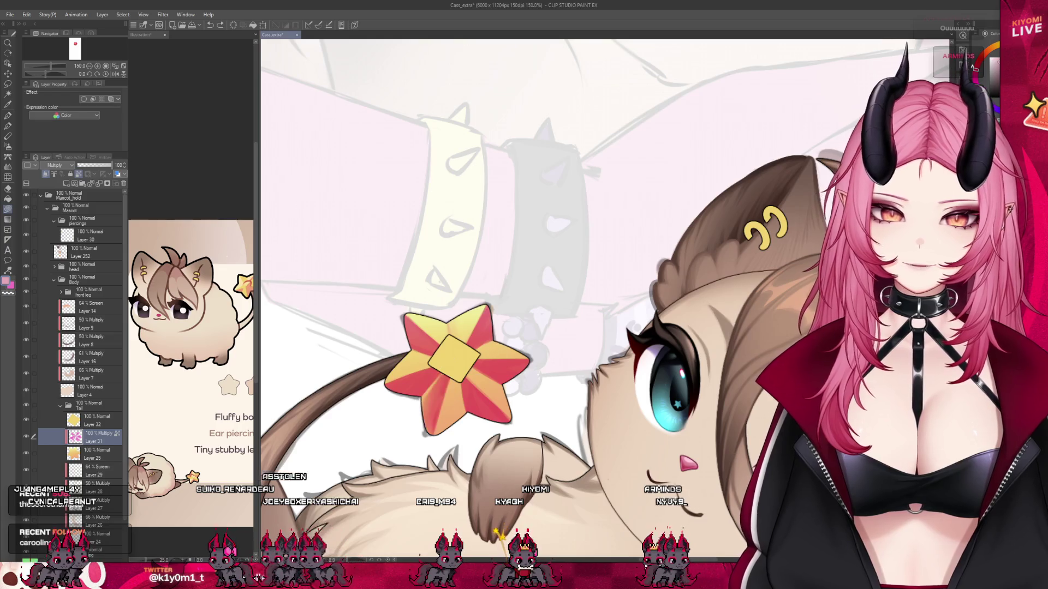
pyautogui.hotkey('ctrl', 'z')
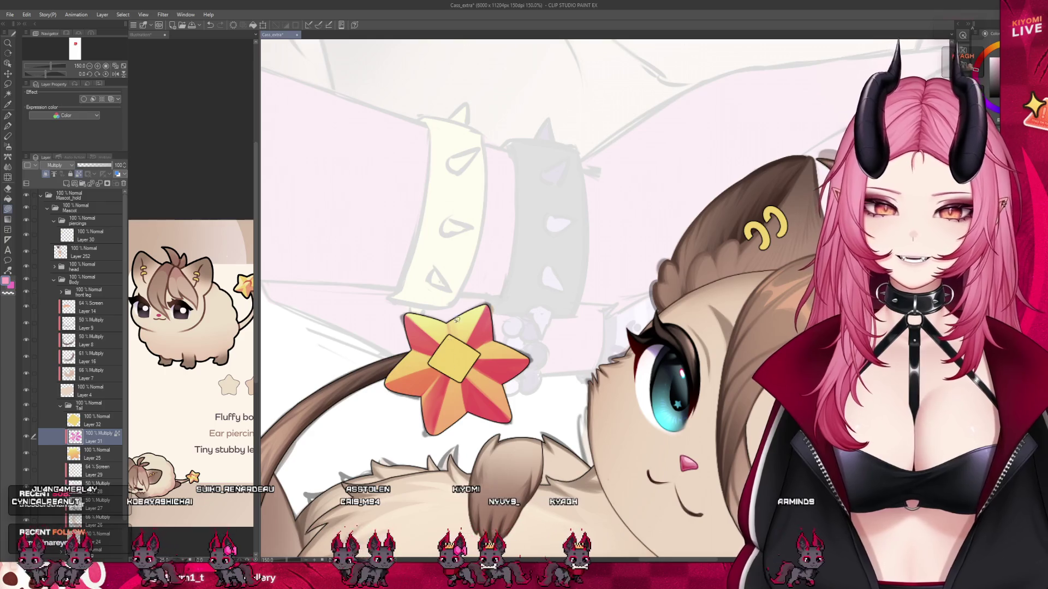
pyautogui.hotkey('ctrl', 'z')
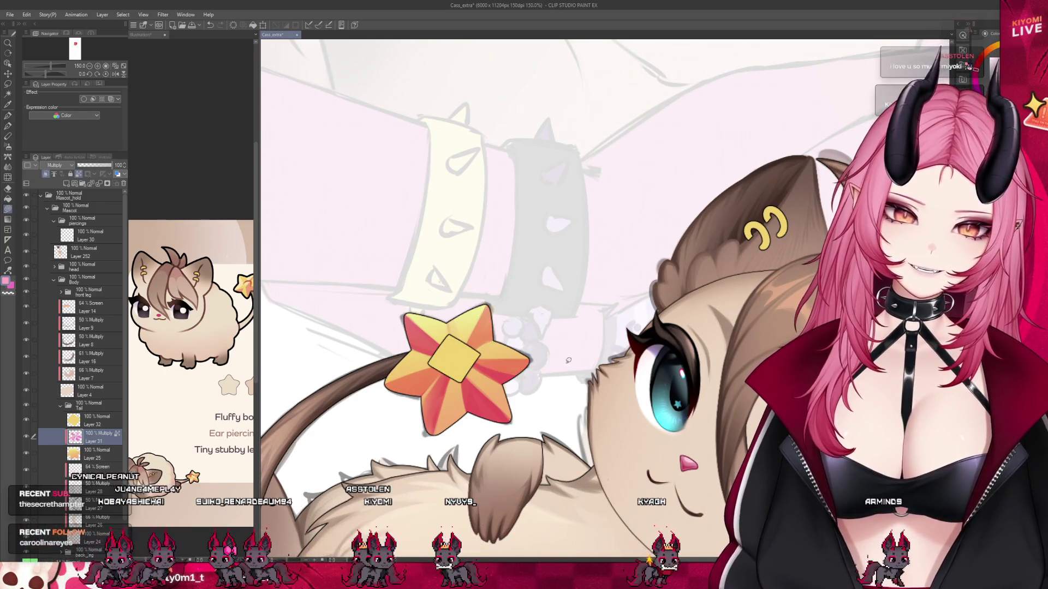
pyautogui.click(8, 146)
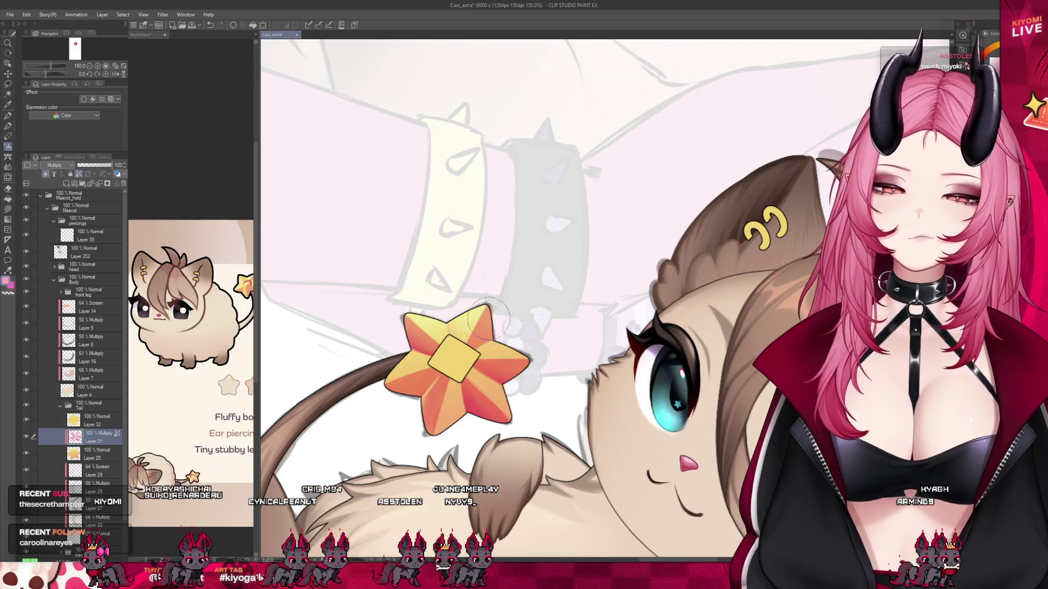
pyautogui.scroll(-5, 472, 339)
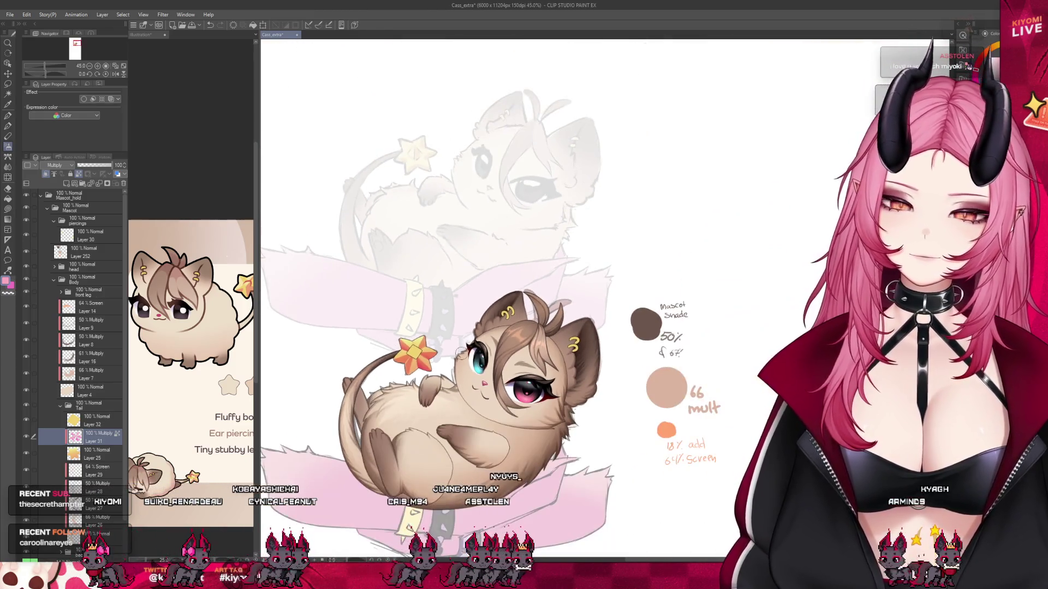
# Zoom to 121% on the star, toggle between the pen and Blend tools, then zoom to 220%.
pyautogui.scroll(5, 434, 360)
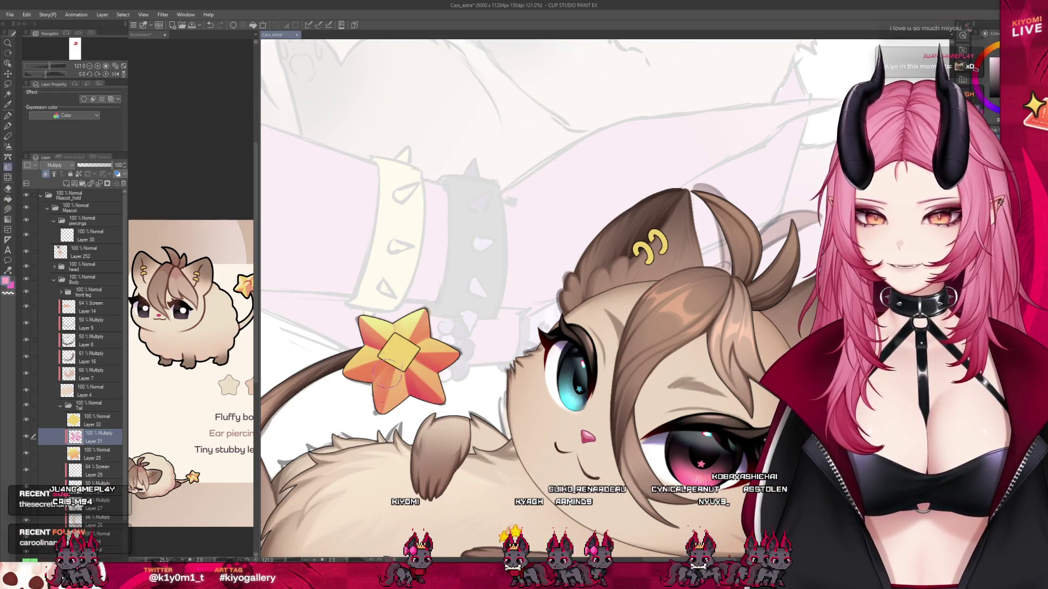
pyautogui.press('p')
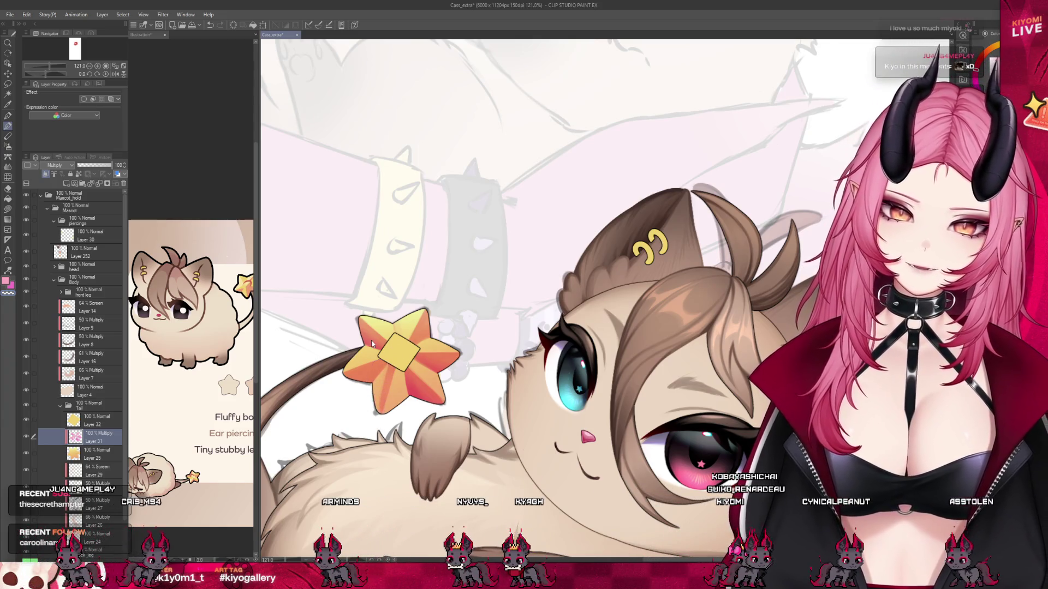
pyautogui.press('j')
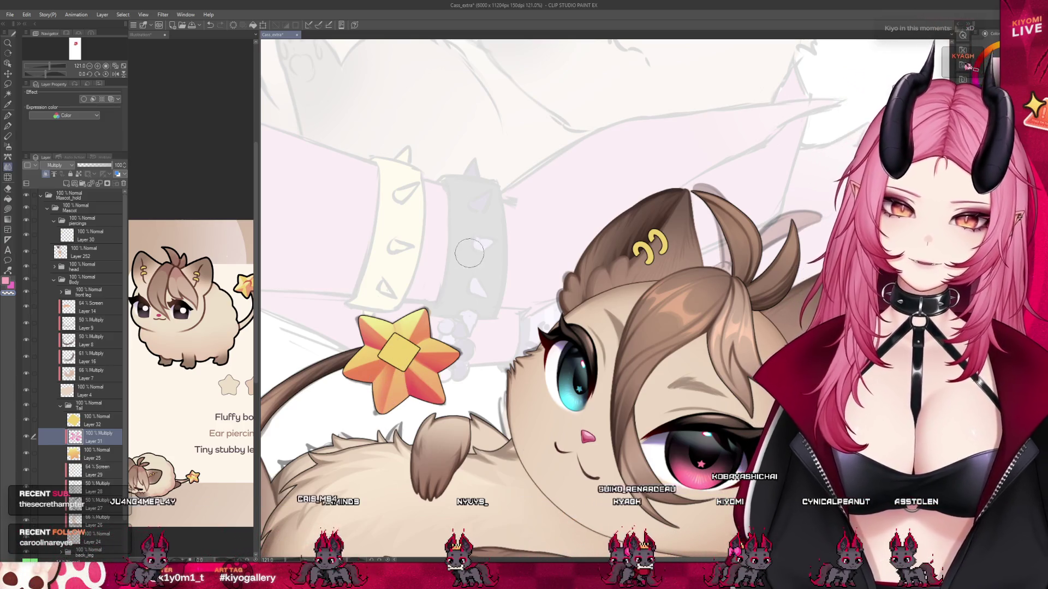
pyautogui.press('p')
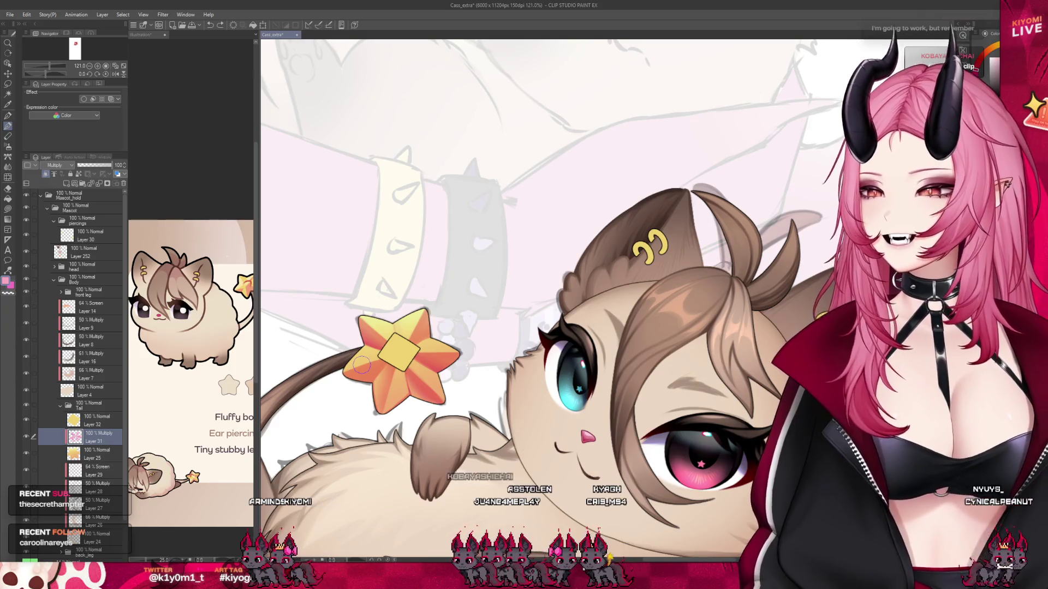
pyautogui.scroll(4, 384, 328)
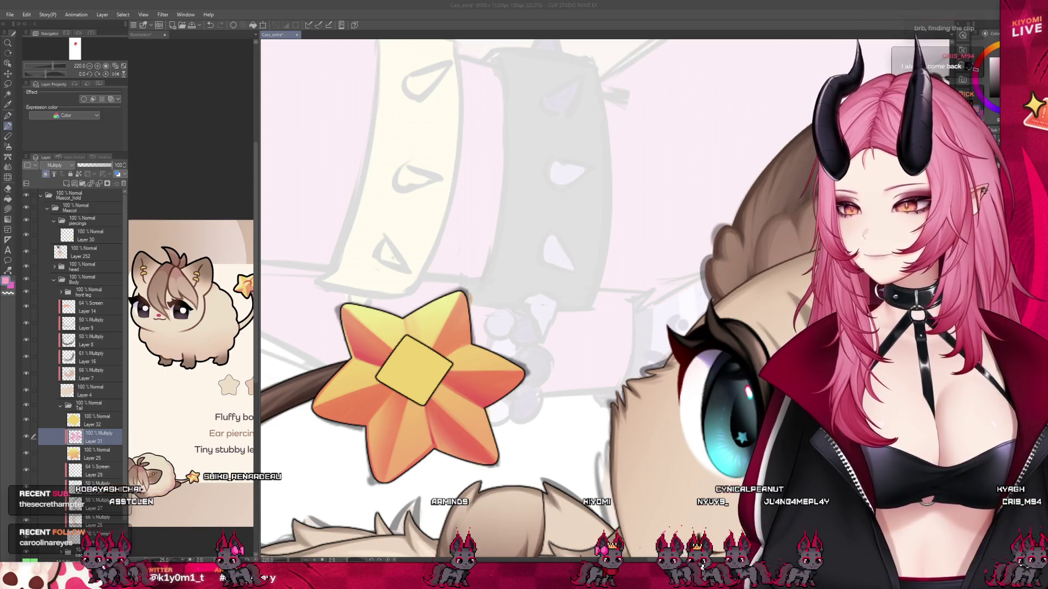
# Hide the star's yellow diamond centre, shade the centre slightly darker, and keep working the star.
pyautogui.click(457, 288)
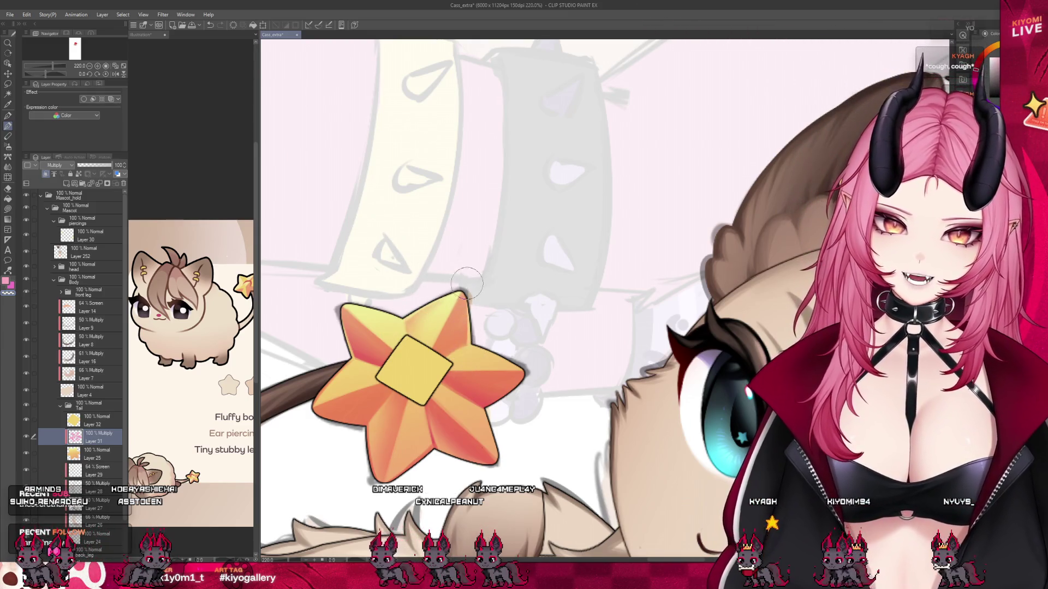
pyautogui.scroll(-5, 413, 304)
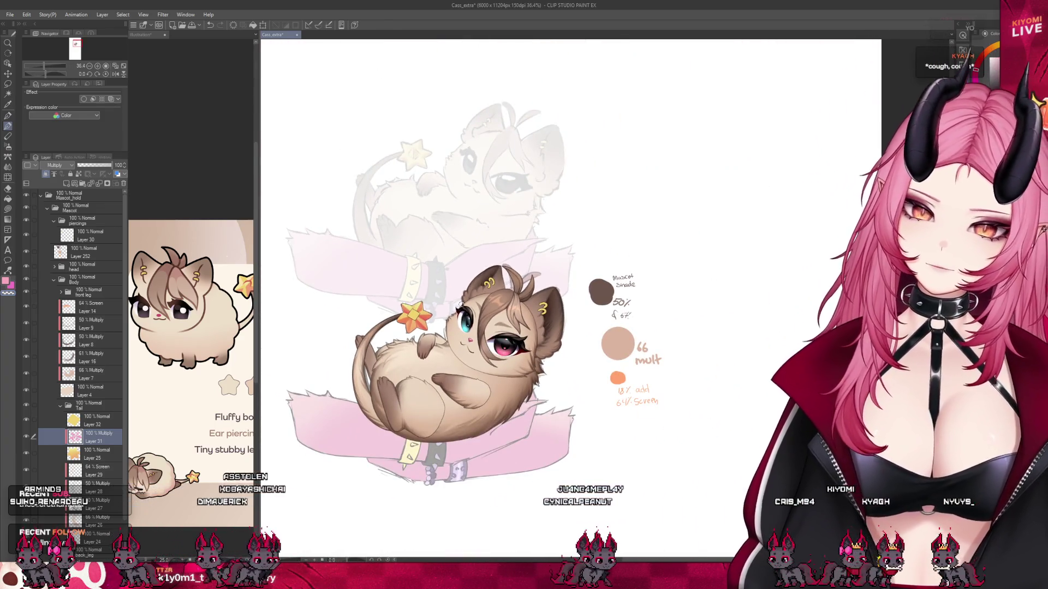
pyautogui.scroll(-2, 425, 296)
pyautogui.scroll(6, 426, 295)
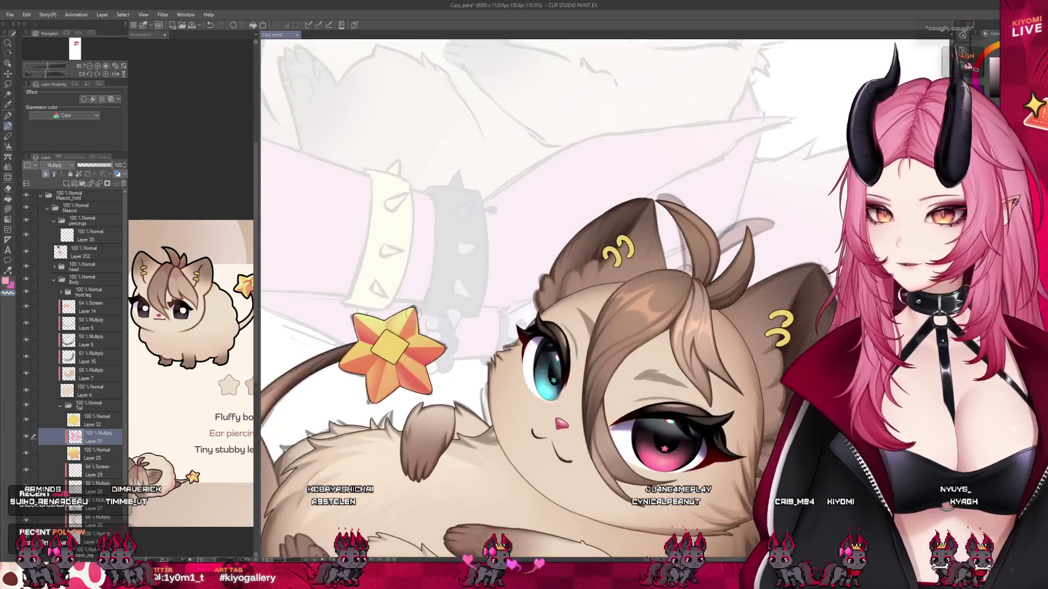
pyautogui.scroll(2, 404, 331)
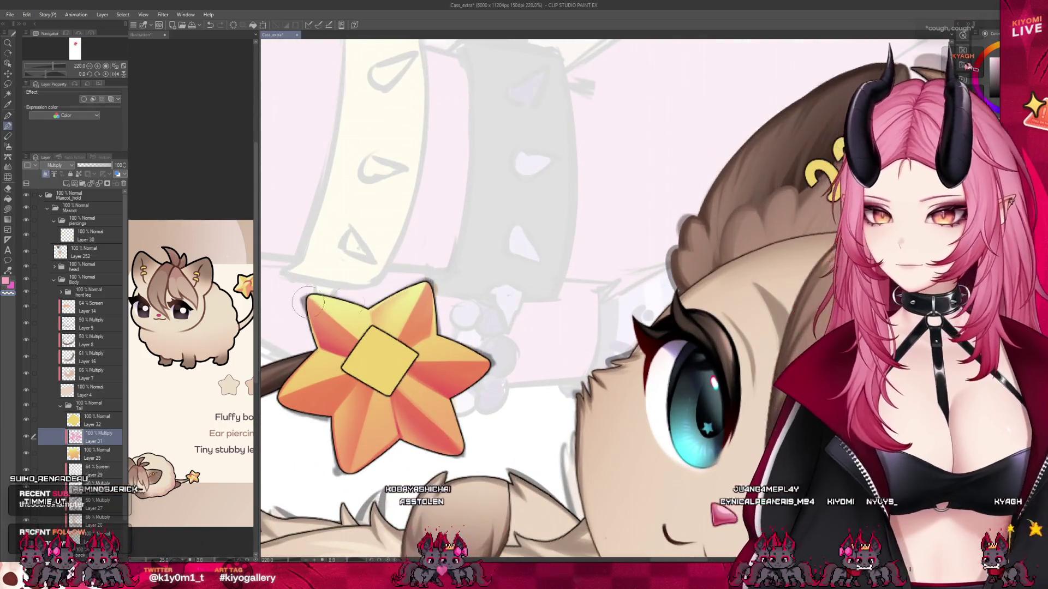
pyautogui.click(26, 419)
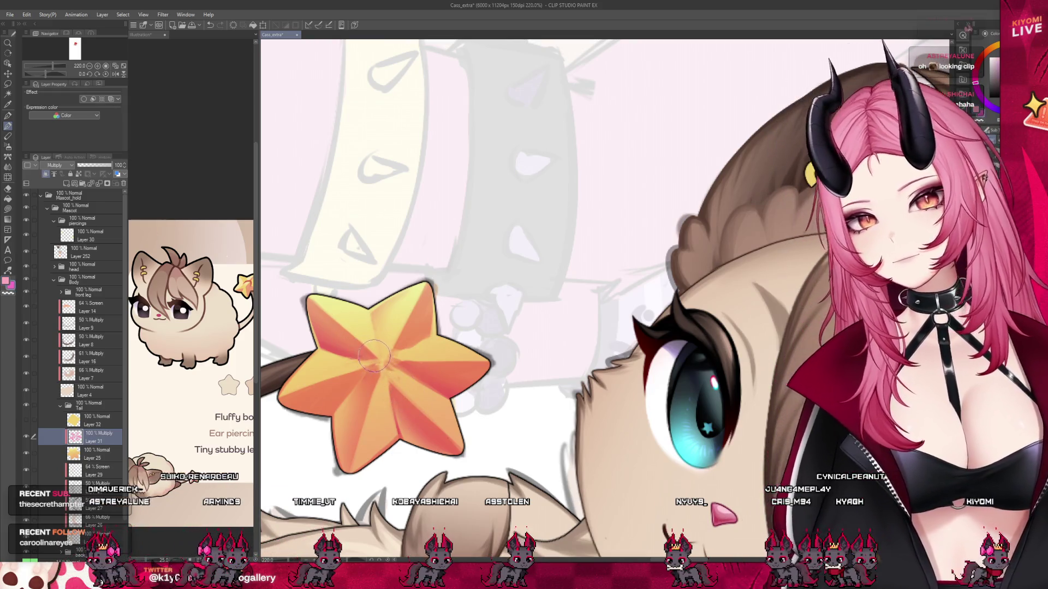
pyautogui.moveTo(352, 337); pyautogui.dragTo(370, 355)
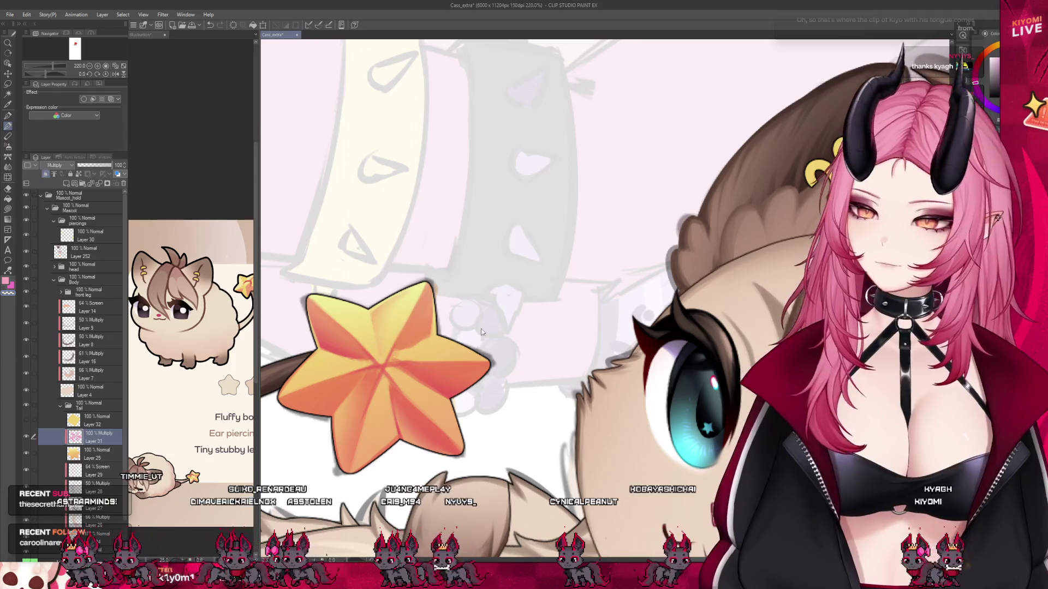
pyautogui.click(8, 208)
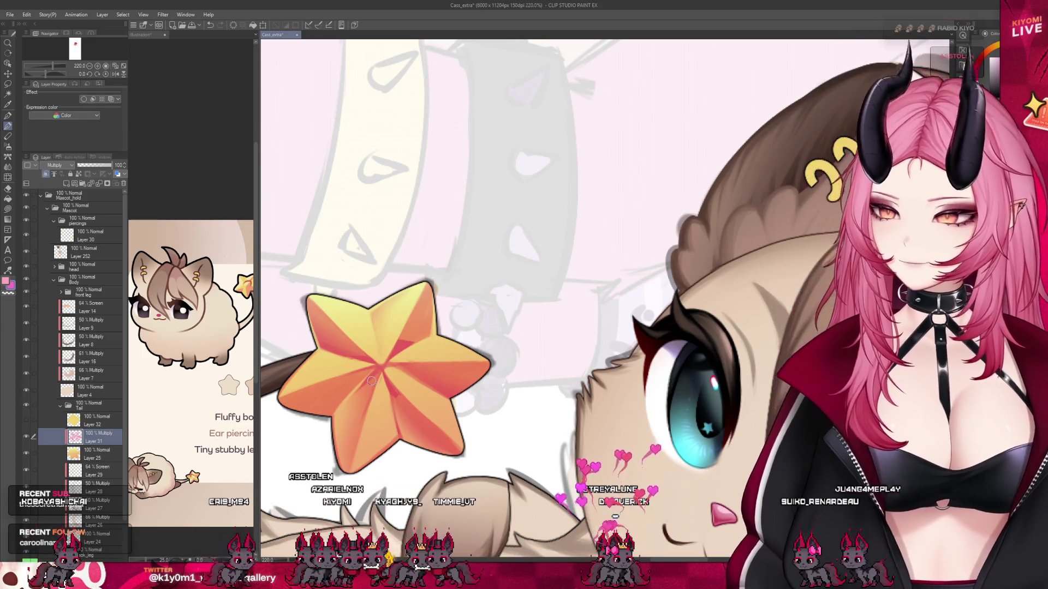
pyautogui.scroll(-2, 380, 370)
pyautogui.scroll(-5, 433, 373)
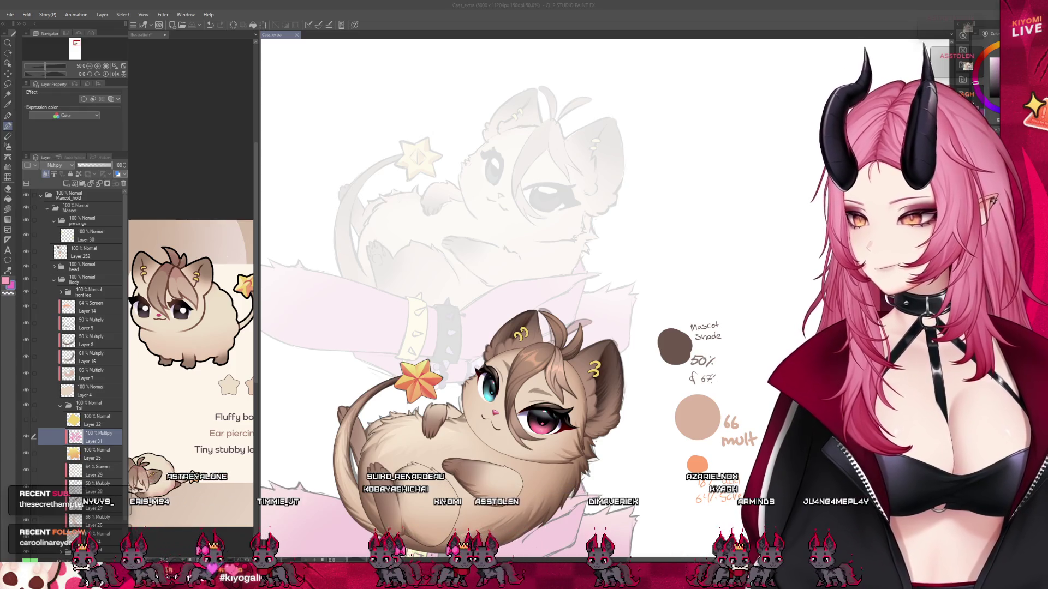
# Zoom in closer on the orange tail star to work on its facets.
pyautogui.scroll(-3, 491, 301)
pyautogui.scroll(2, 491, 300)
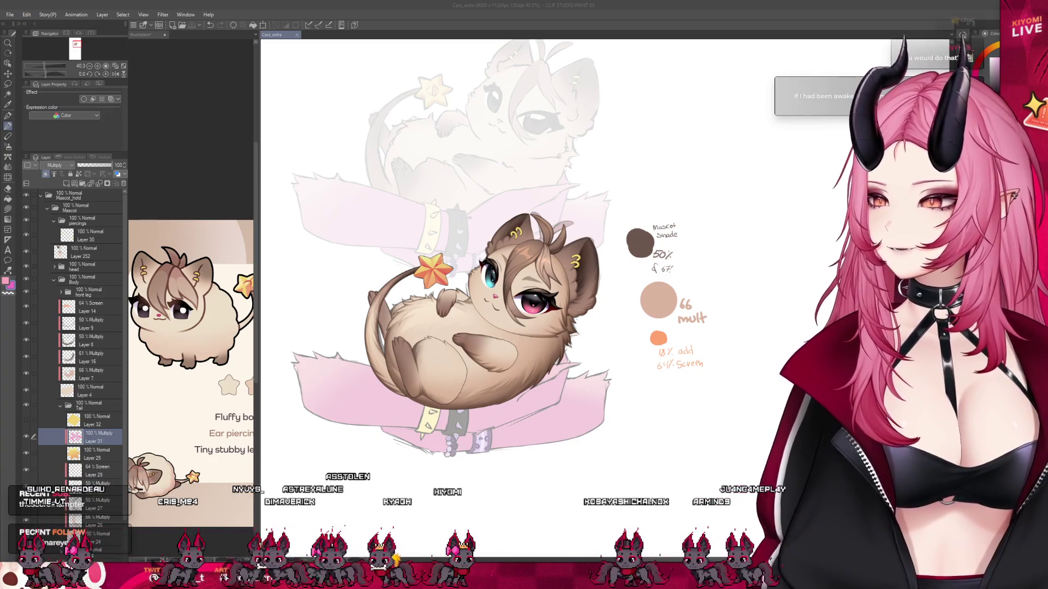
pyautogui.scroll(5, 436, 260)
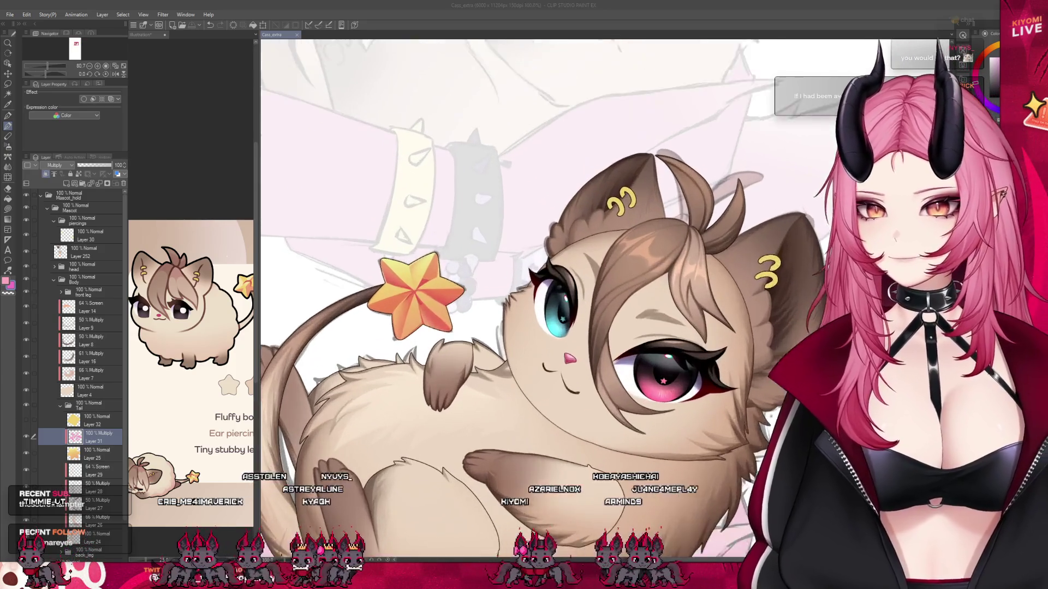
pyautogui.scroll(4, 420, 322)
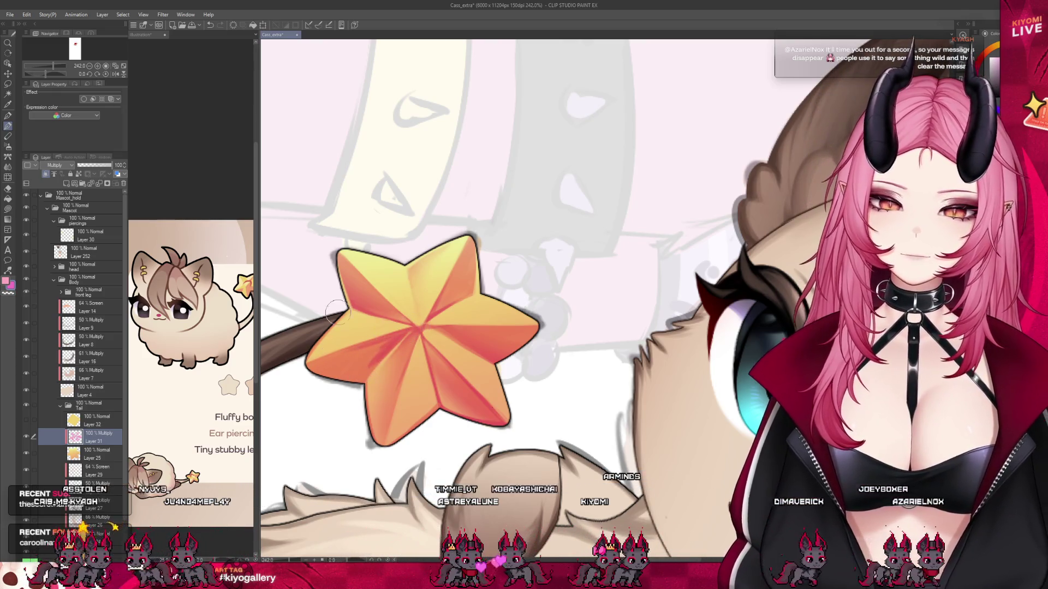
# Soften the star's facet shading with a smaller Blend brush, then return to the Pen.
pyautogui.click(8, 167)
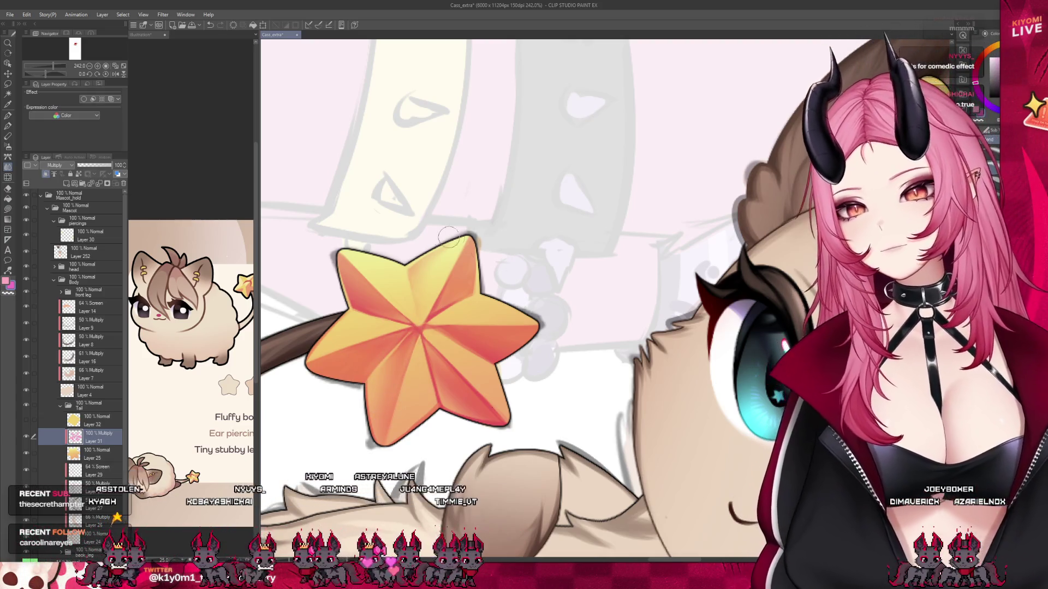
pyautogui.scroll(-4, 403, 342)
pyautogui.scroll(-3, 437, 303)
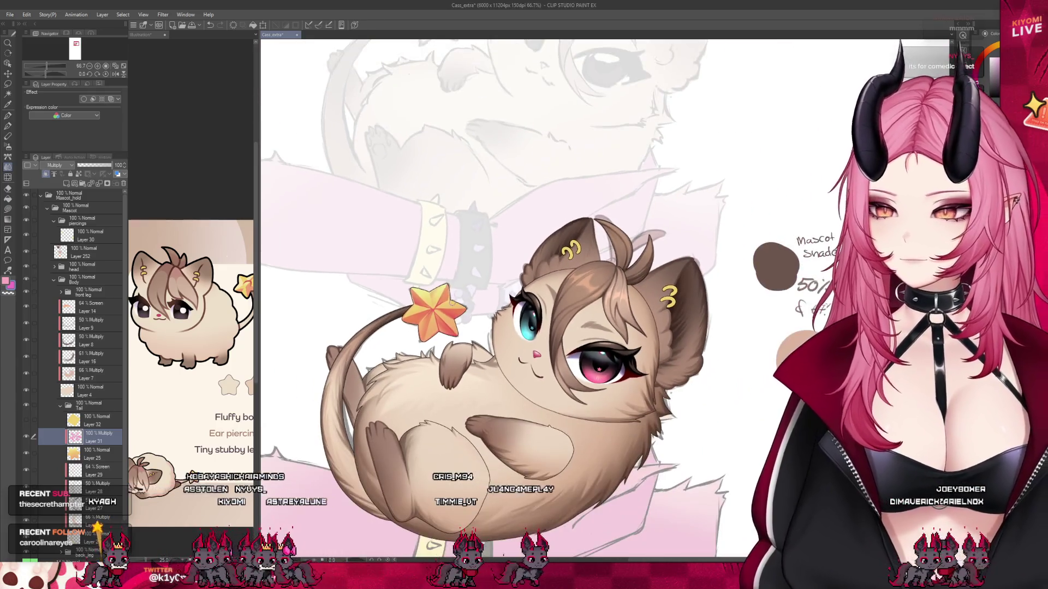
pyautogui.scroll(2, 453, 302)
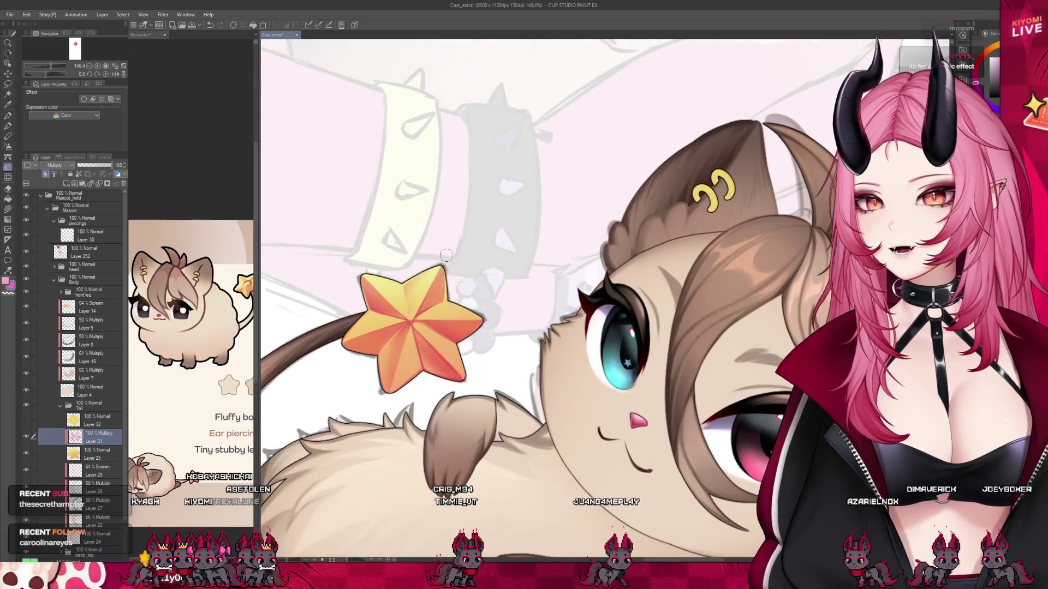
pyautogui.scroll(3, 420, 245)
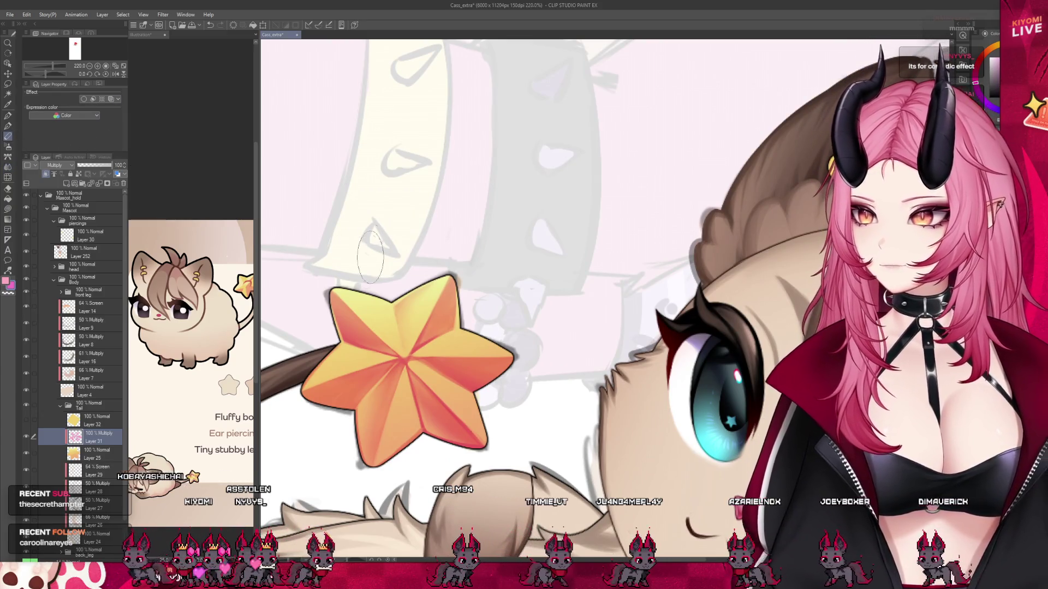
pyautogui.press('p')
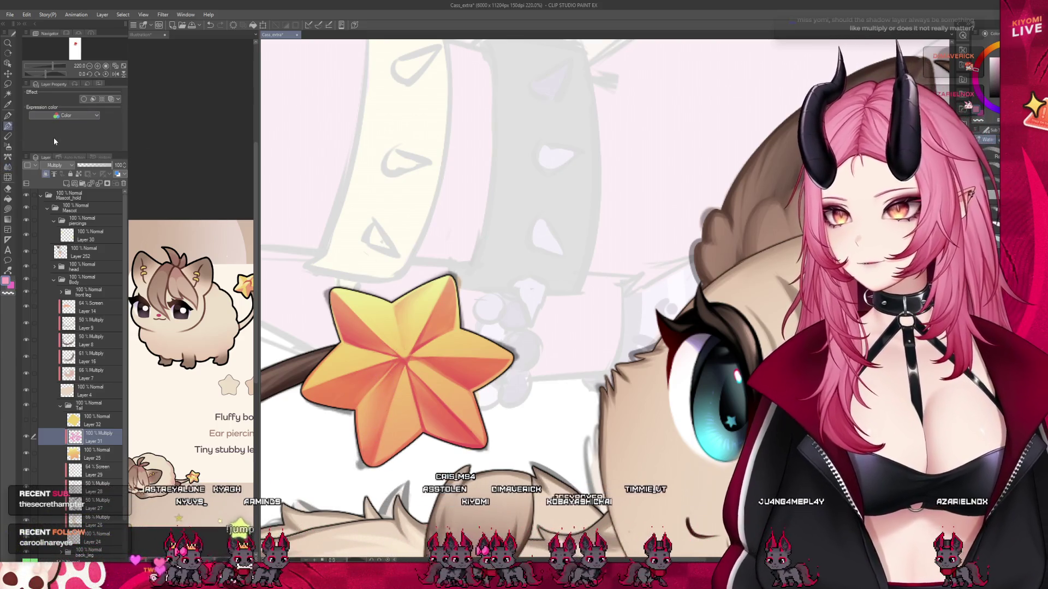
pyautogui.press('p')
pyautogui.scroll(-2, 474, 318)
pyautogui.scroll(-4, 474, 319)
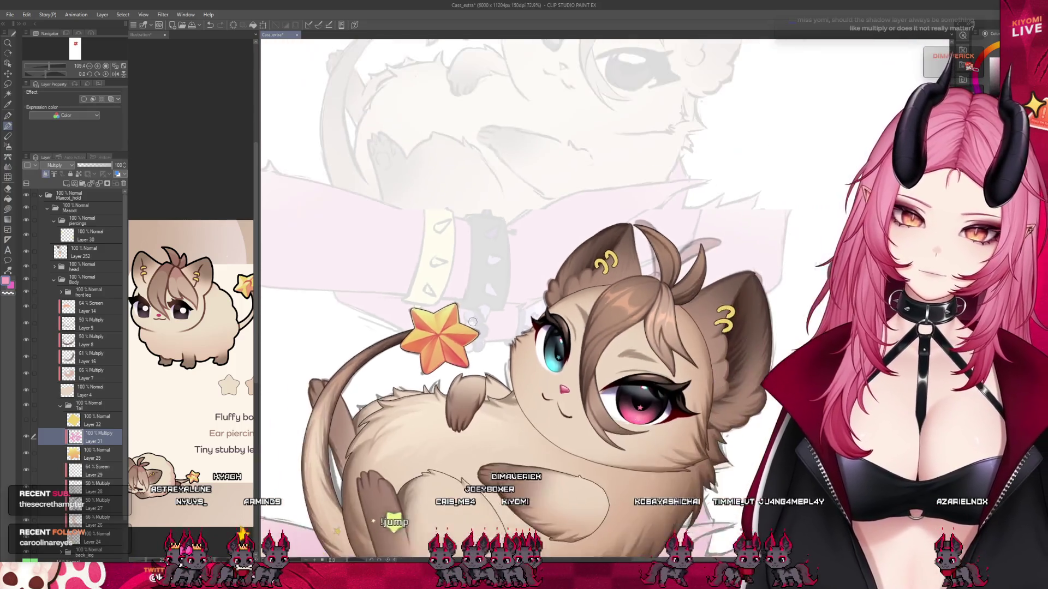
pyautogui.scroll(2, 458, 313)
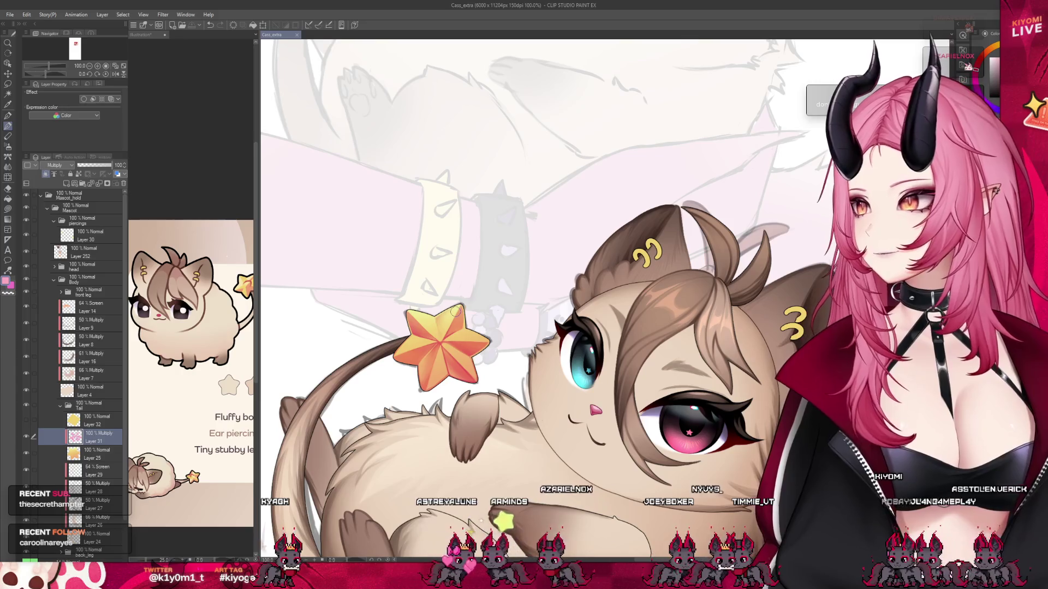
pyautogui.scroll(2, 455, 311)
pyautogui.scroll(4, 430, 338)
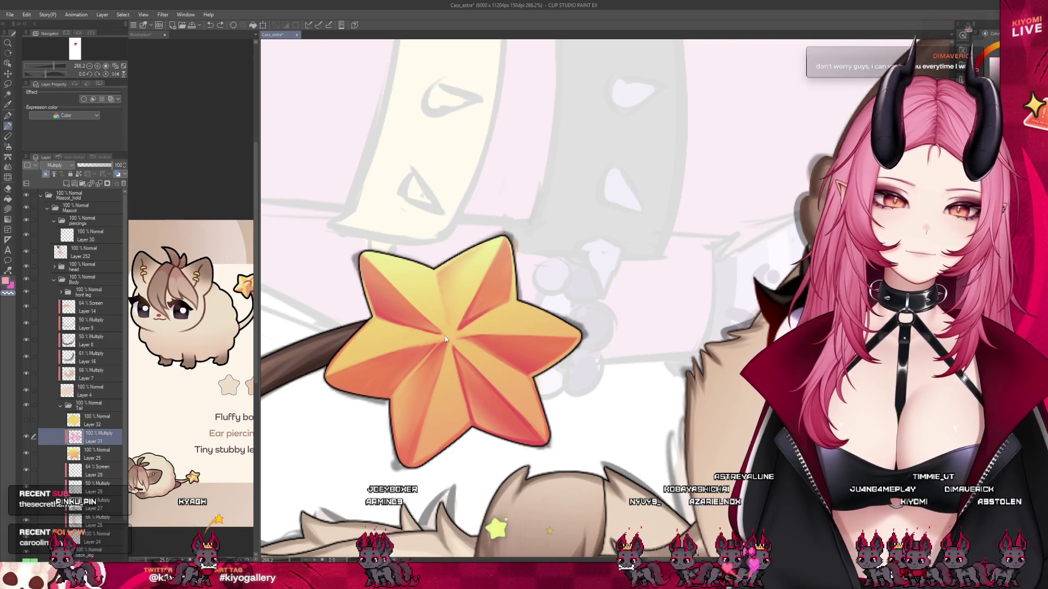
# Lower Layer 31's opacity and add a new Multiply layer, Layer 33, above it.
pyautogui.hotkey('ctrl', '-')
pyautogui.hotkey('ctrl', '-')
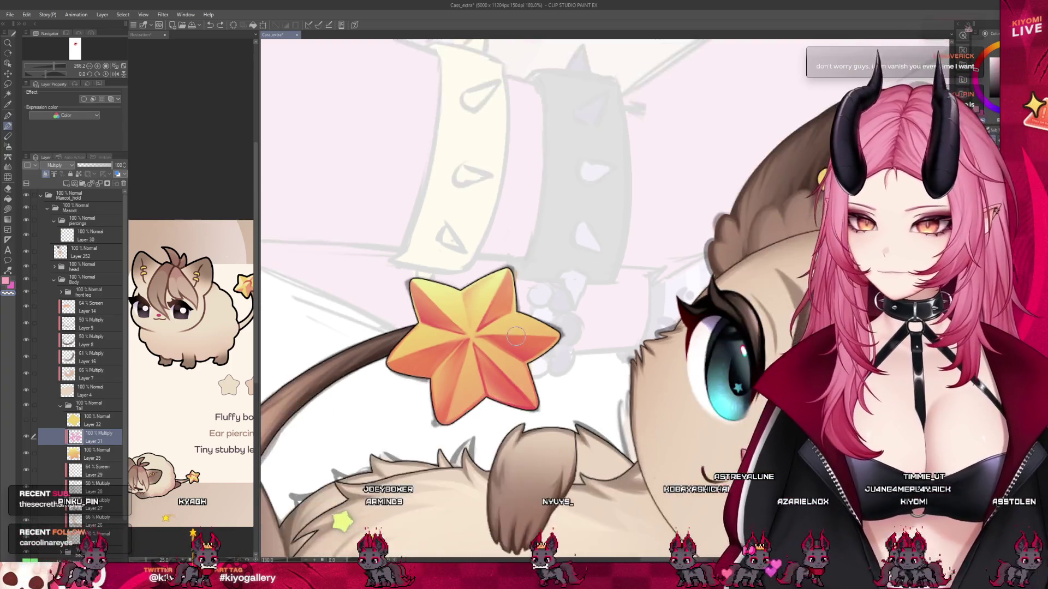
pyautogui.moveTo(117, 166); pyautogui.dragTo(99, 165)
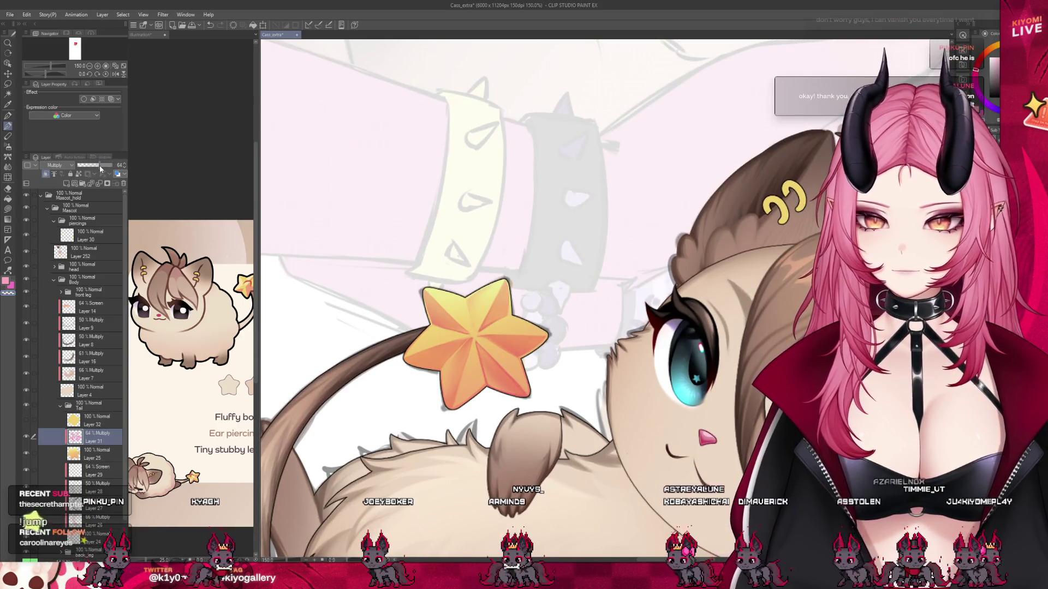
pyautogui.hotkey('ctrl', 'shift', 'n')
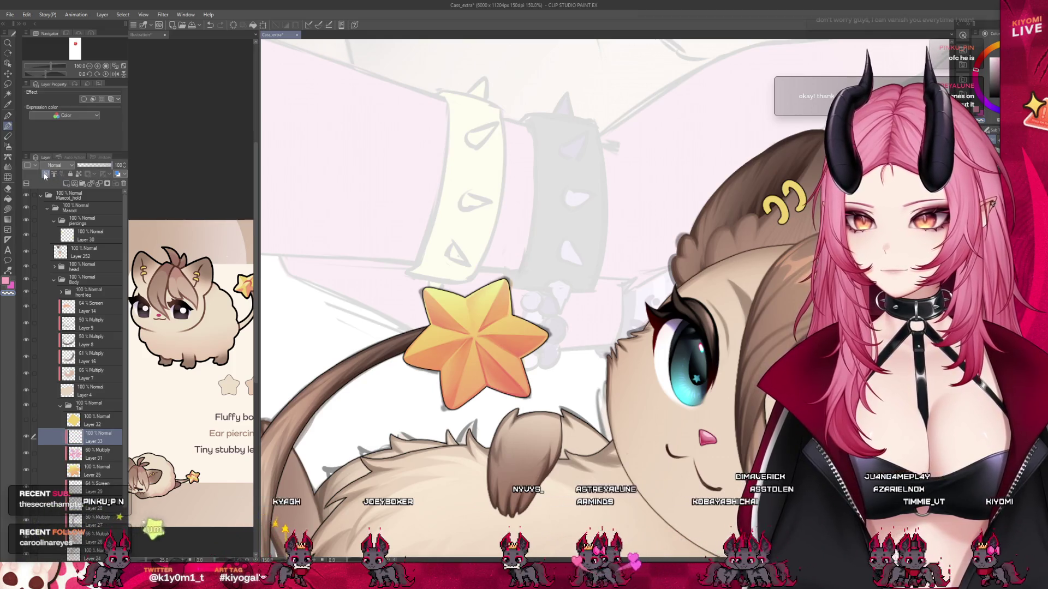
pyautogui.click(54, 164)
pyautogui.click(54, 188)
pyautogui.scroll(2, 511, 352)
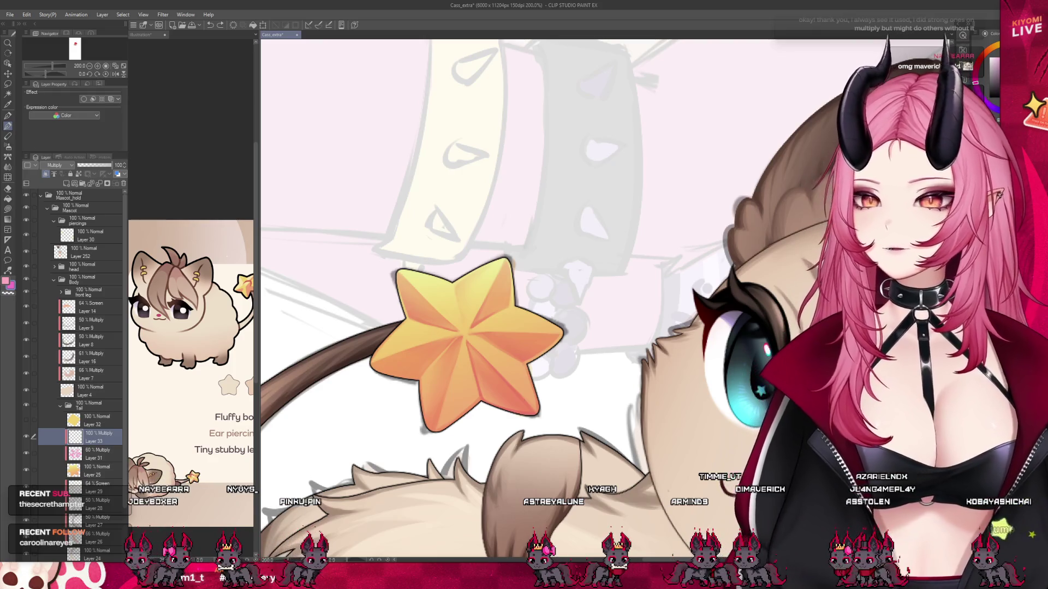
pyautogui.scroll(-4, 328, 164)
# On the colour-notes layer, dab a magenta swatch below the pink dot and write 60% beside it.
pyautogui.click(82, 252)
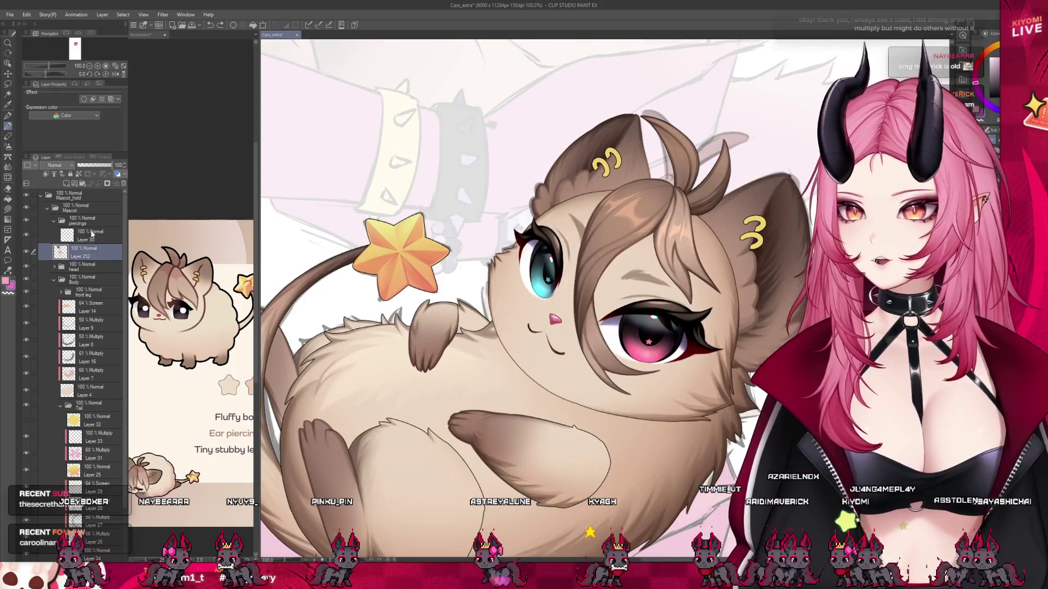
pyautogui.hotkey('ctrl', '-')
pyautogui.hotkey('ctrl', '-')
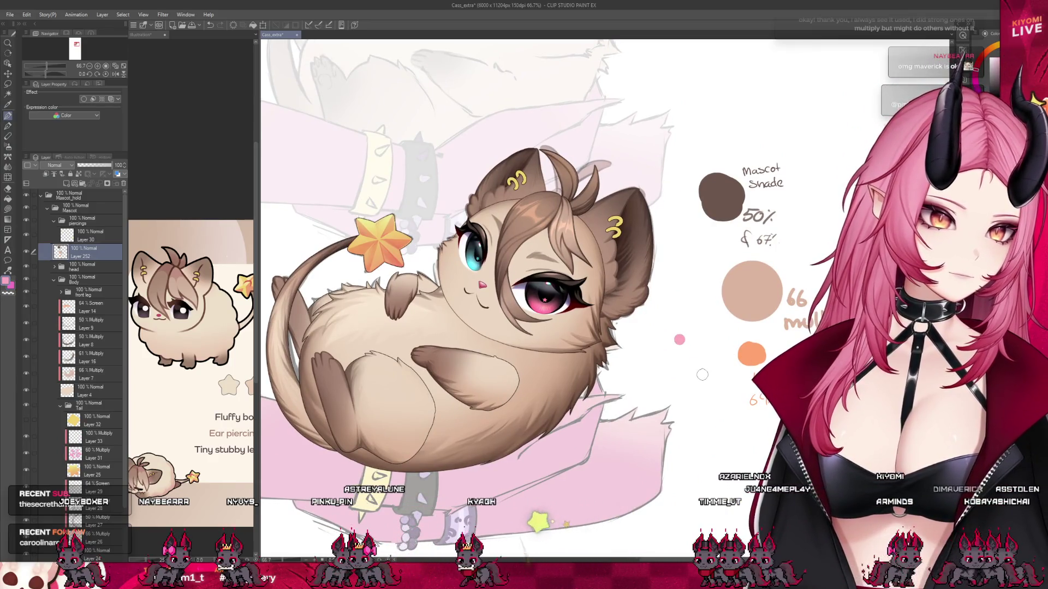
pyautogui.click(680, 355)
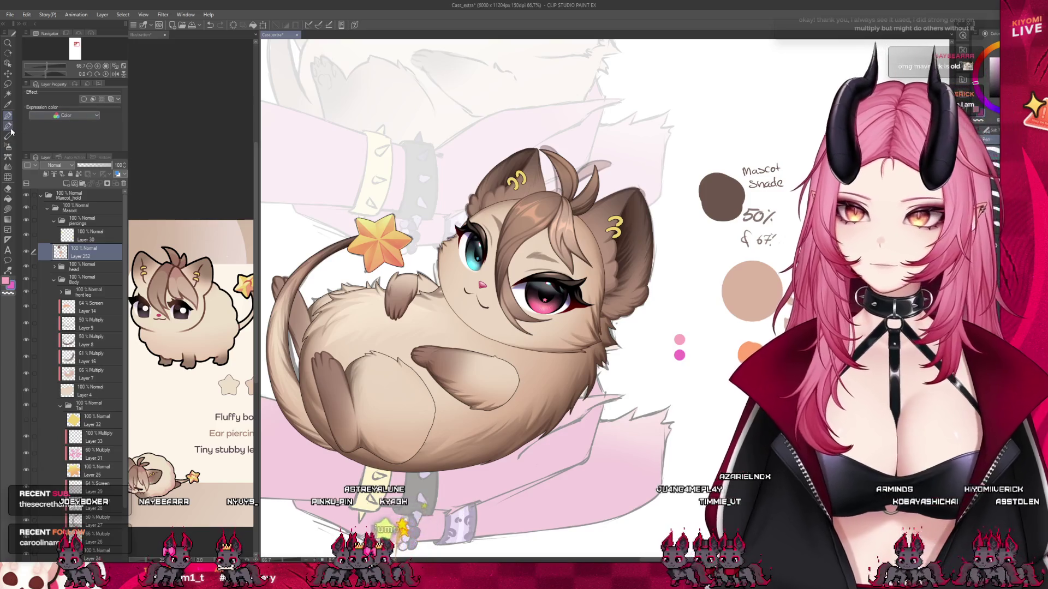
pyautogui.moveTo(698, 340)
pyautogui.mouseDown()
pyautogui.moveTo(694, 356)
pyautogui.moveTo(708, 358)
pyautogui.mouseUp()
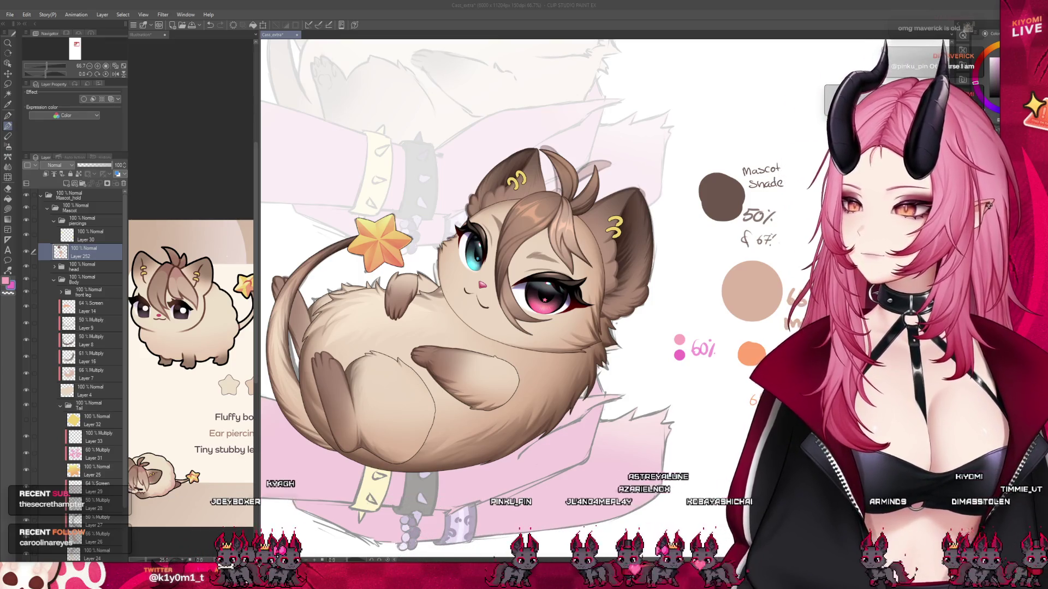
pyautogui.scroll(3, 532, 230)
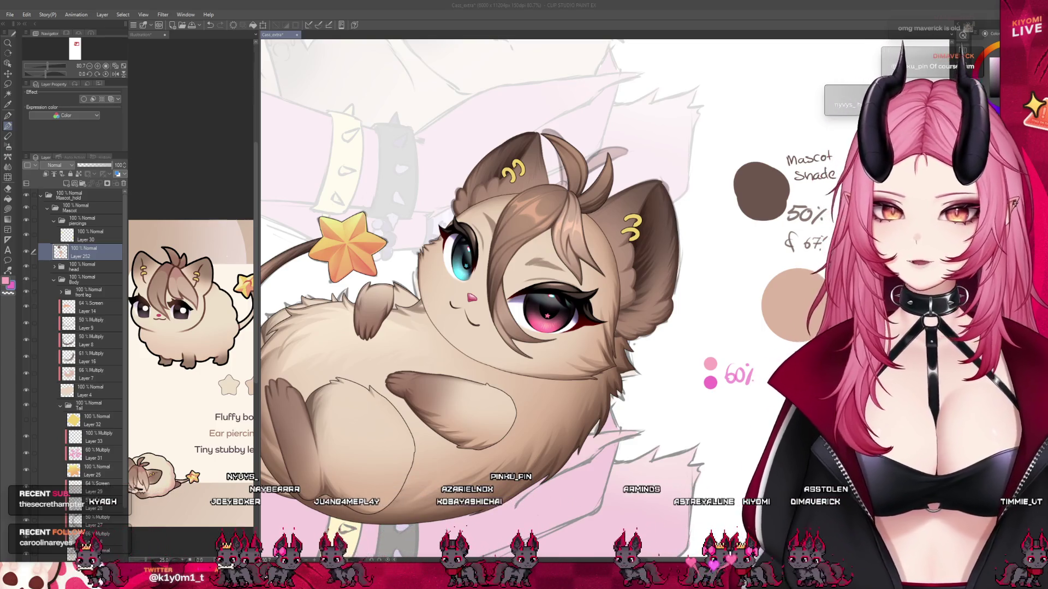
# Zoom in on the star and select the new Multiply layer for its shading.
pyautogui.scroll(3, 510, 268)
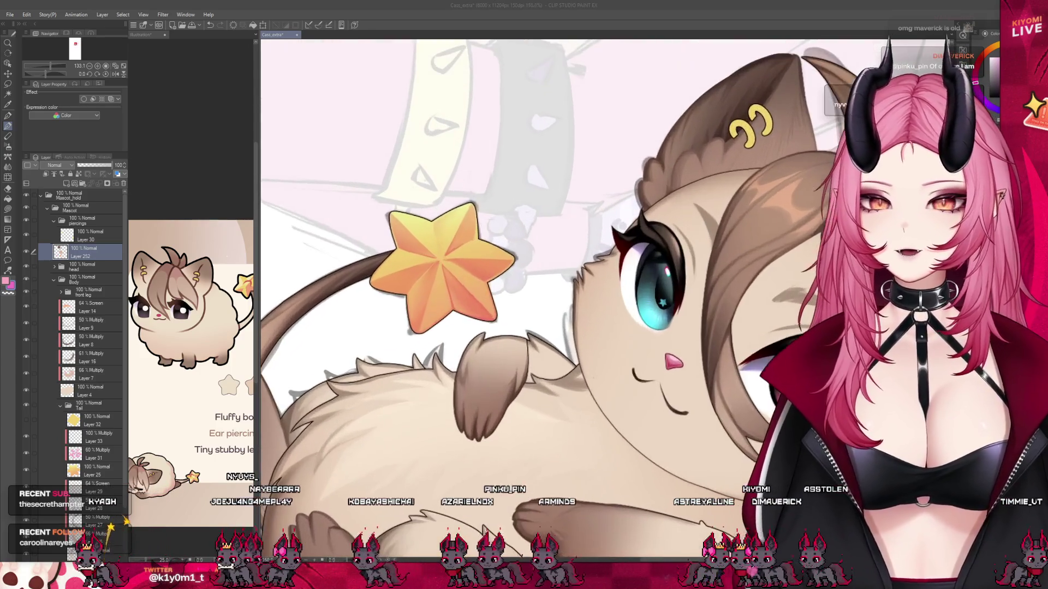
pyautogui.scroll(2, 508, 229)
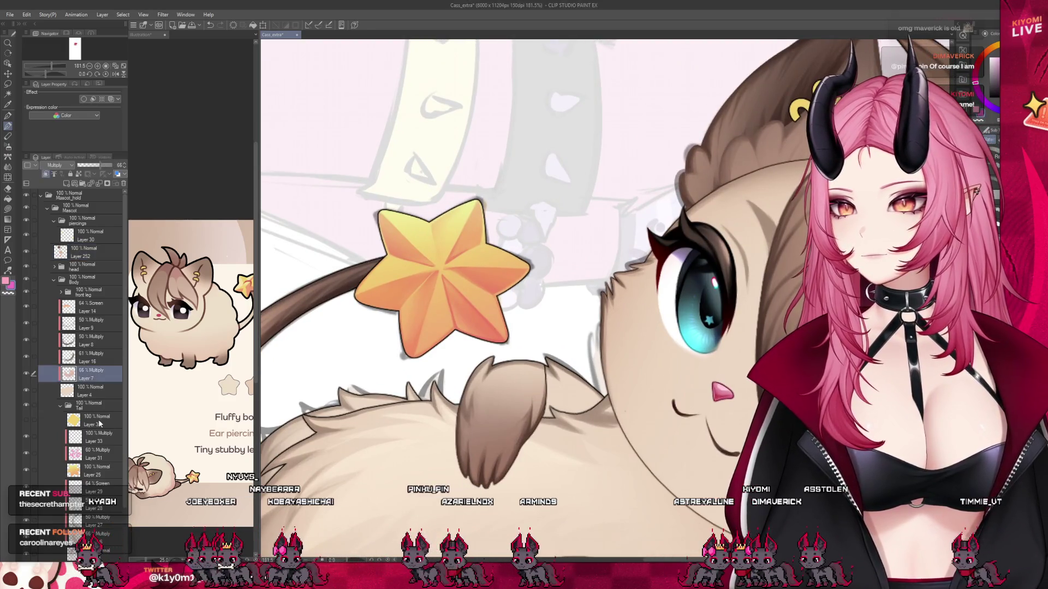
pyautogui.click(81, 420)
pyautogui.click(90, 437)
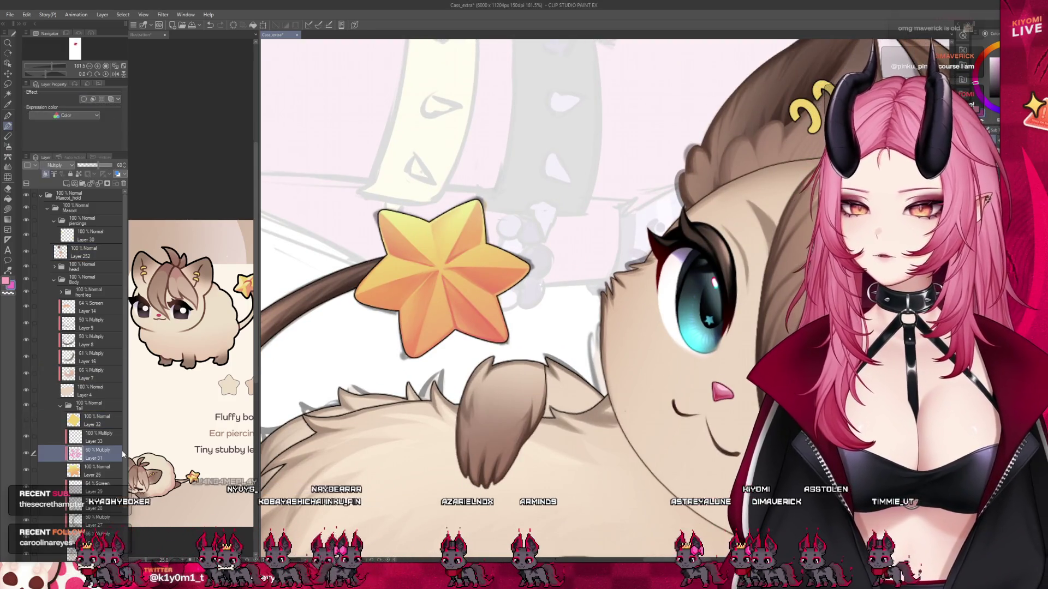
pyautogui.scroll(1, 422, 234)
pyautogui.scroll(2, 422, 235)
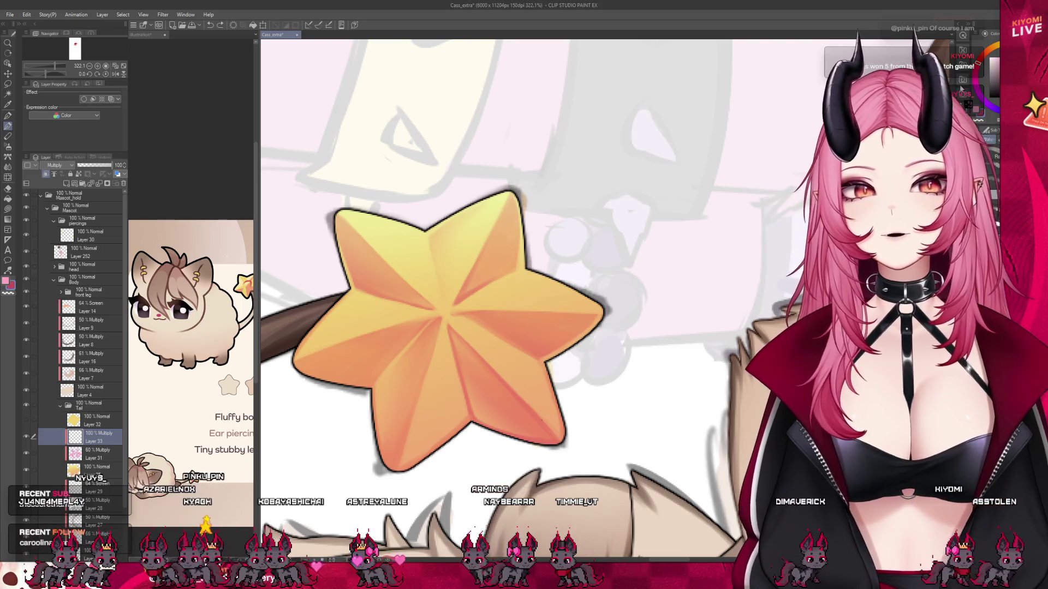
# Darken the star's lower-left facet, lower-edge crease and lower arm with red strokes.
pyautogui.moveTo(407, 335); pyautogui.dragTo(352, 390)
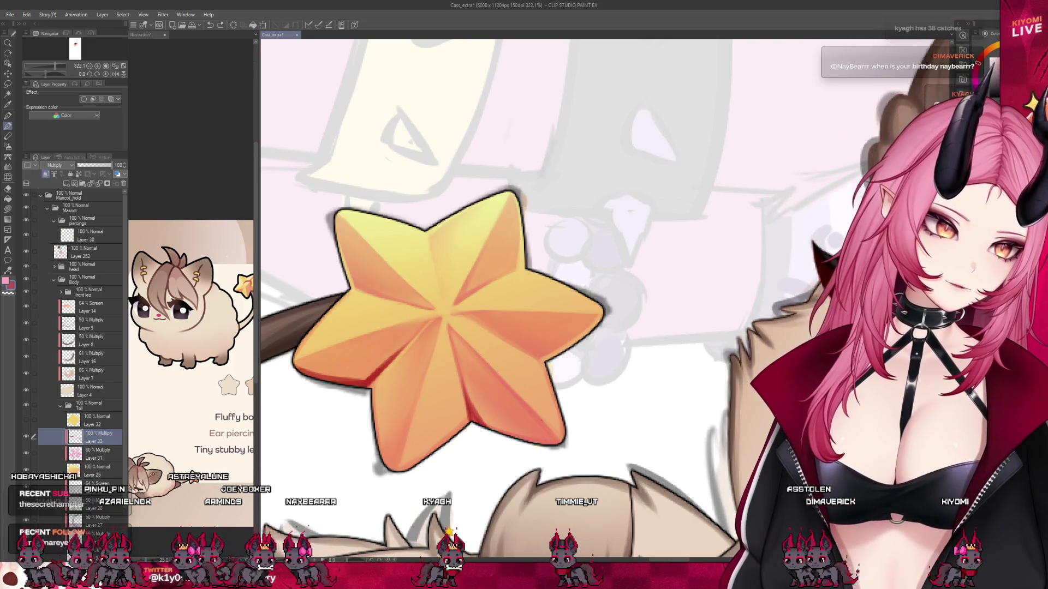
pyautogui.moveTo(491, 383)
pyautogui.mouseDown()
pyautogui.moveTo(467, 381)
pyautogui.moveTo(481, 422)
pyautogui.mouseUp()
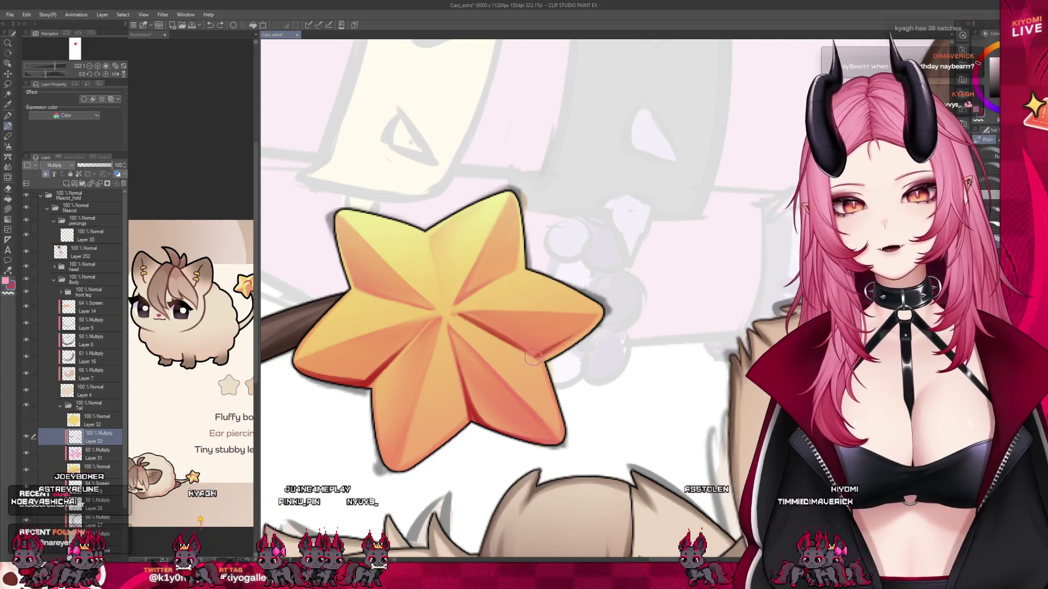
pyautogui.moveTo(533, 357)
pyautogui.mouseDown()
pyautogui.moveTo(520, 338)
pyautogui.moveTo(545, 348)
pyautogui.mouseUp()
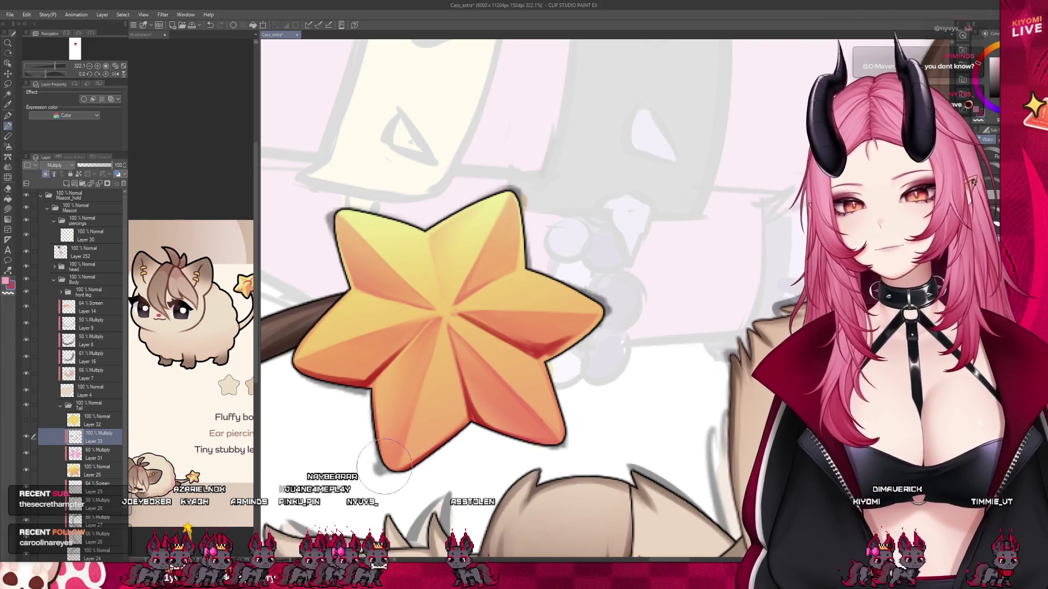
pyautogui.moveTo(376, 429)
pyautogui.mouseDown()
pyautogui.moveTo(398, 480)
pyautogui.moveTo(407, 392)
pyautogui.moveTo(383, 466)
pyautogui.moveTo(404, 382)
pyautogui.mouseUp()
pyautogui.scroll(-10, 472, 360)
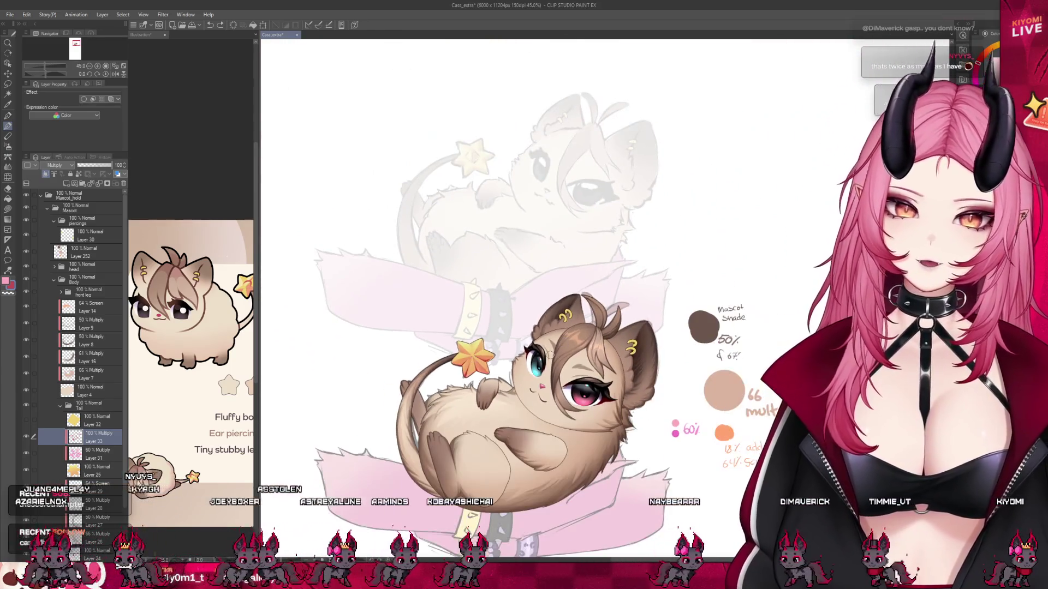
pyautogui.scroll(-1, 500, 348)
pyautogui.scroll(5, 499, 348)
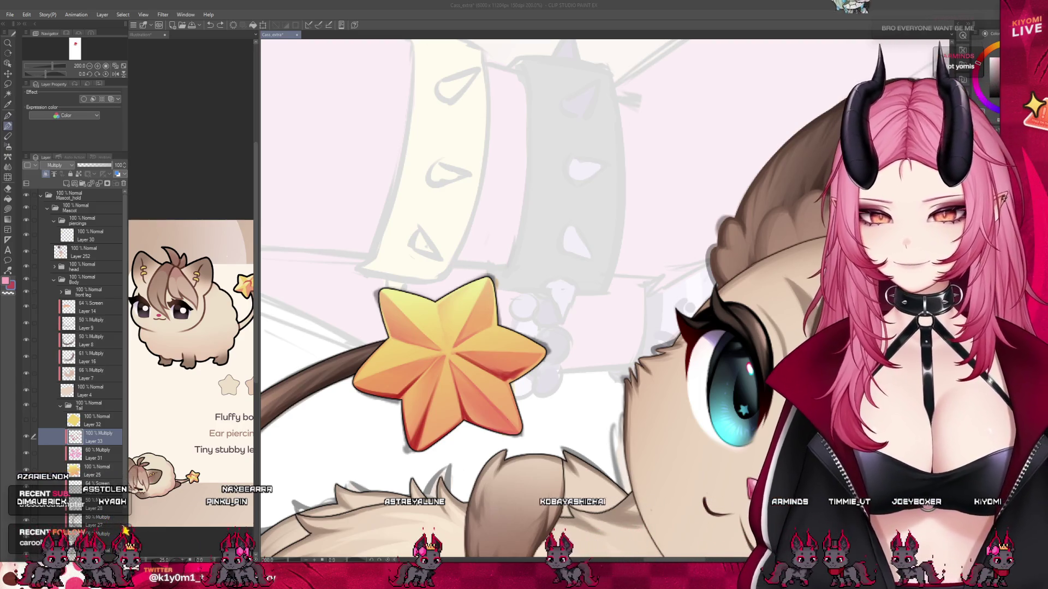
# Shade the star's lower-left arm darker, trying and discarding a stroke on the right arm.
pyautogui.click(357, 410)
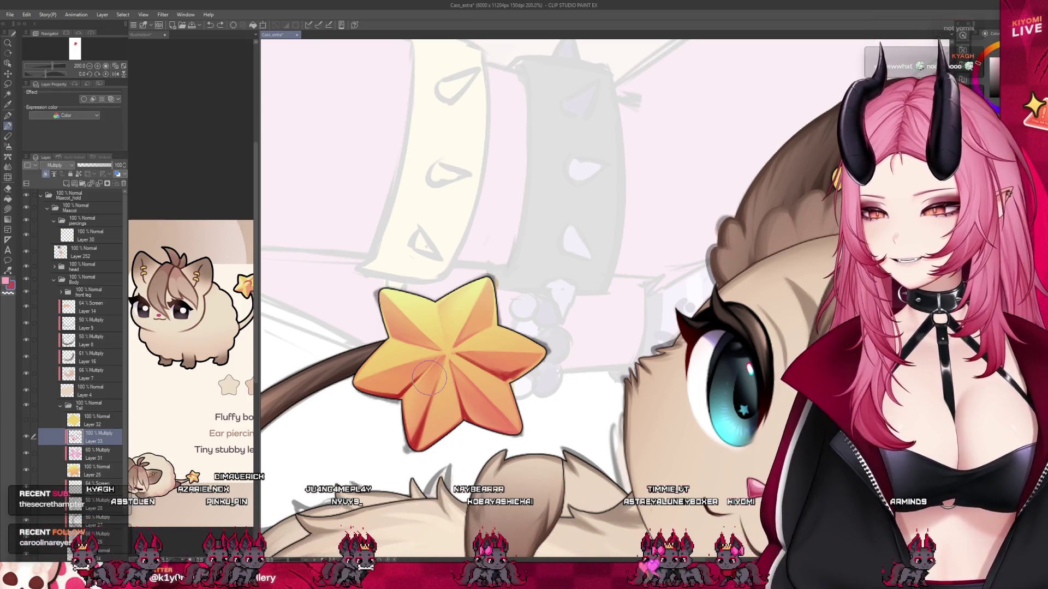
pyautogui.scroll(-3, 428, 267)
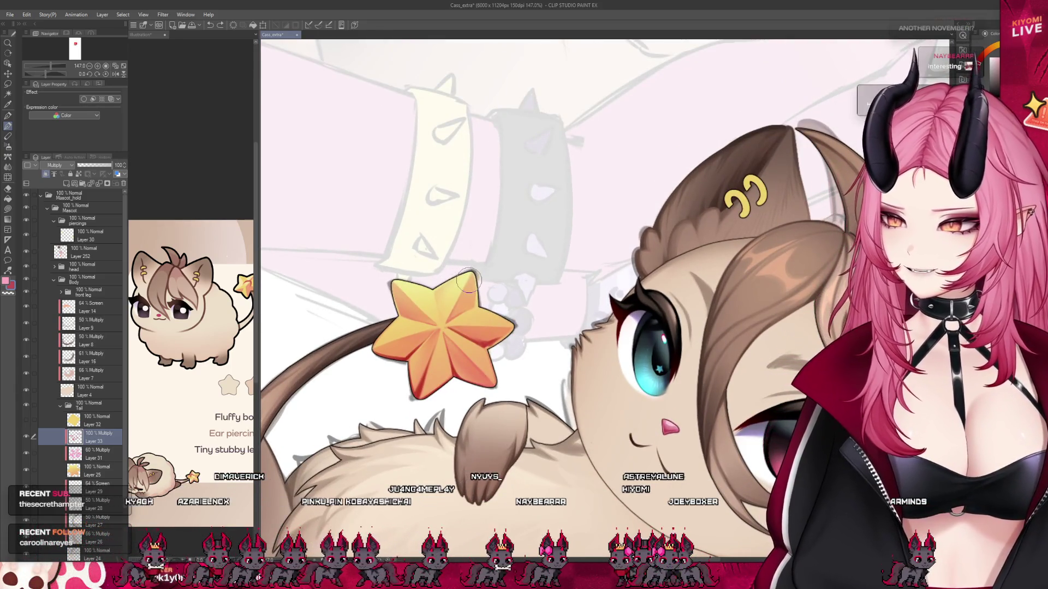
pyautogui.scroll(2, 461, 349)
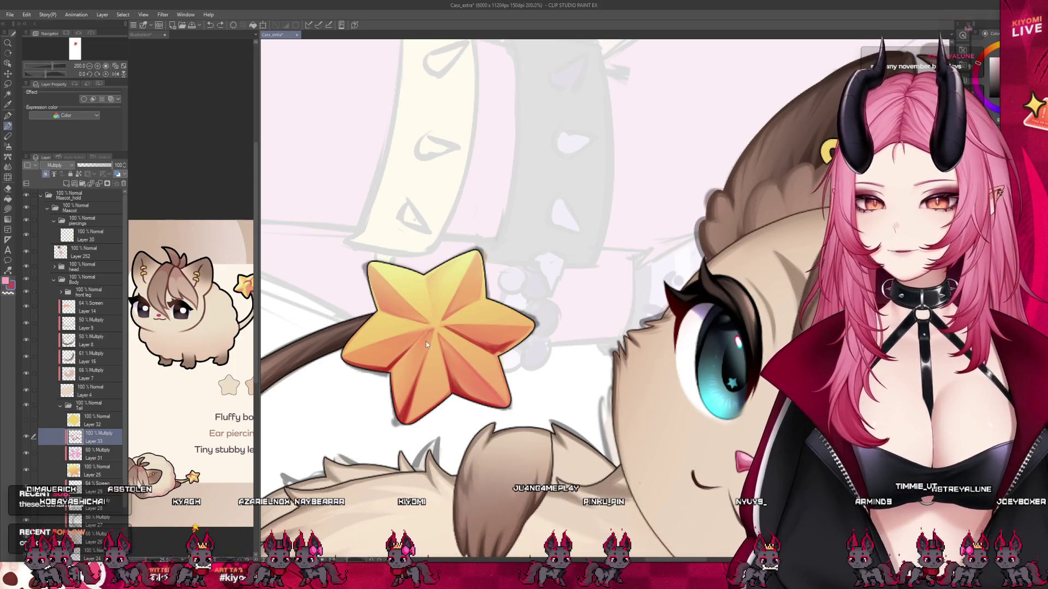
pyautogui.moveTo(410, 354); pyautogui.dragTo(401, 385)
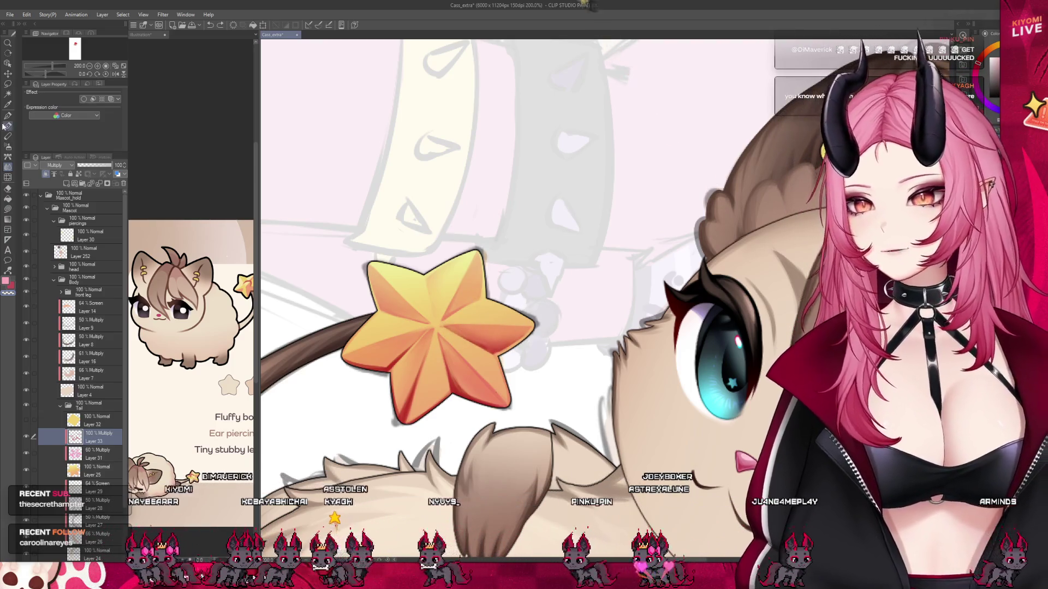
pyautogui.moveTo(443, 329); pyautogui.dragTo(491, 338)
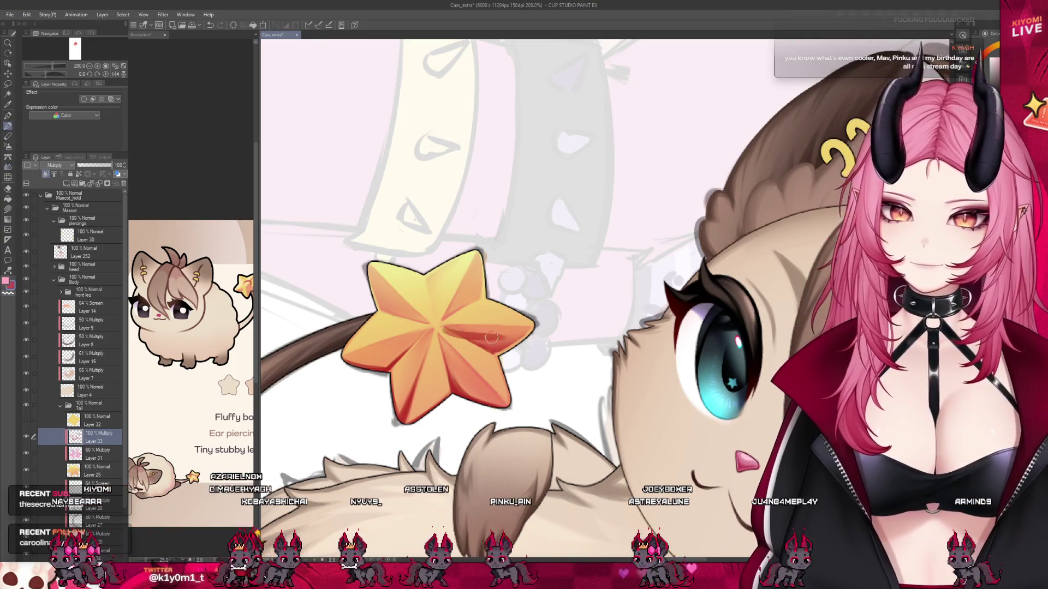
pyautogui.hotkey('ctrl', 'z')
pyautogui.hotkey('ctrl', 'y')
pyautogui.hotkey('ctrl', 'z')
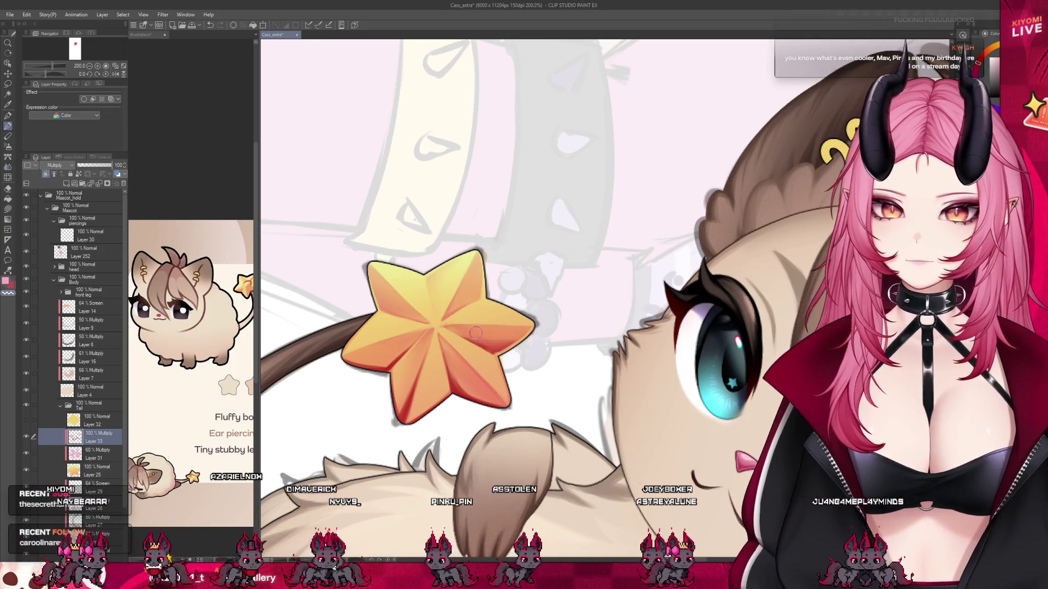
# Set Layer 33's opacity to 54% to soften the shading.
pyautogui.click(104, 166)
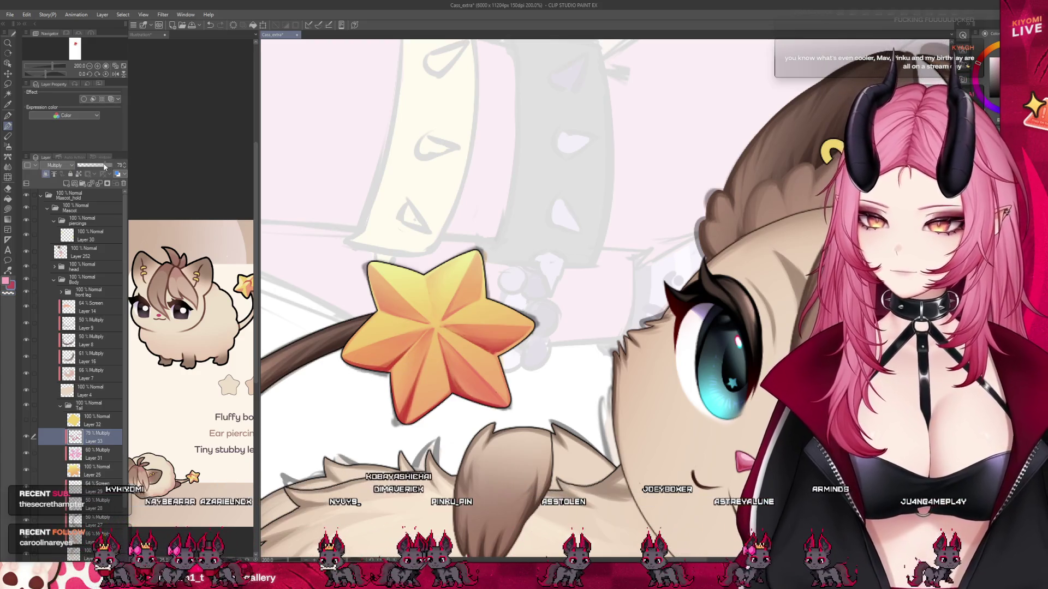
pyautogui.click(96, 165)
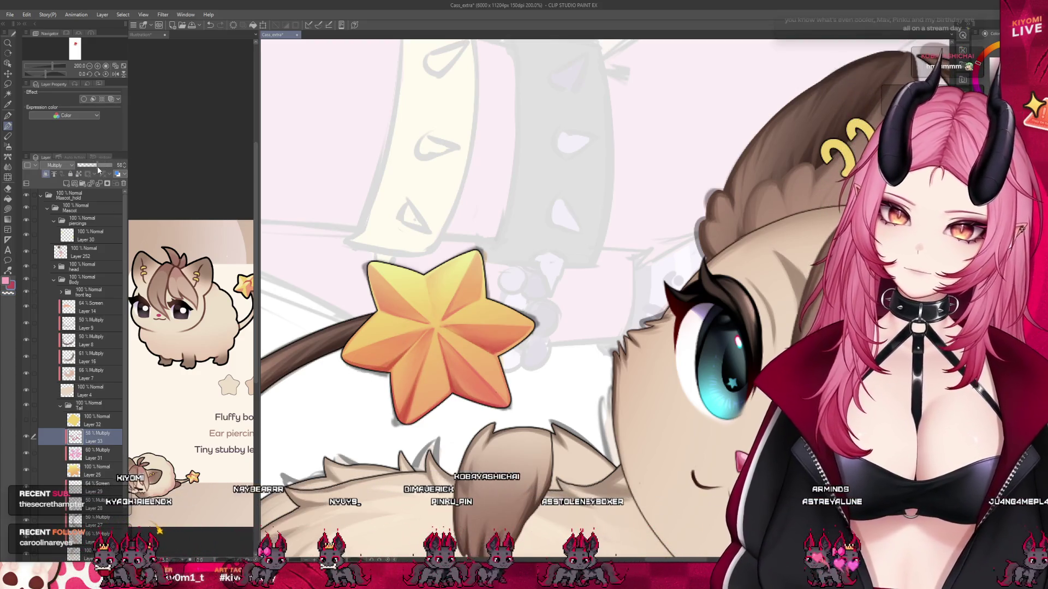
pyautogui.click(97, 165)
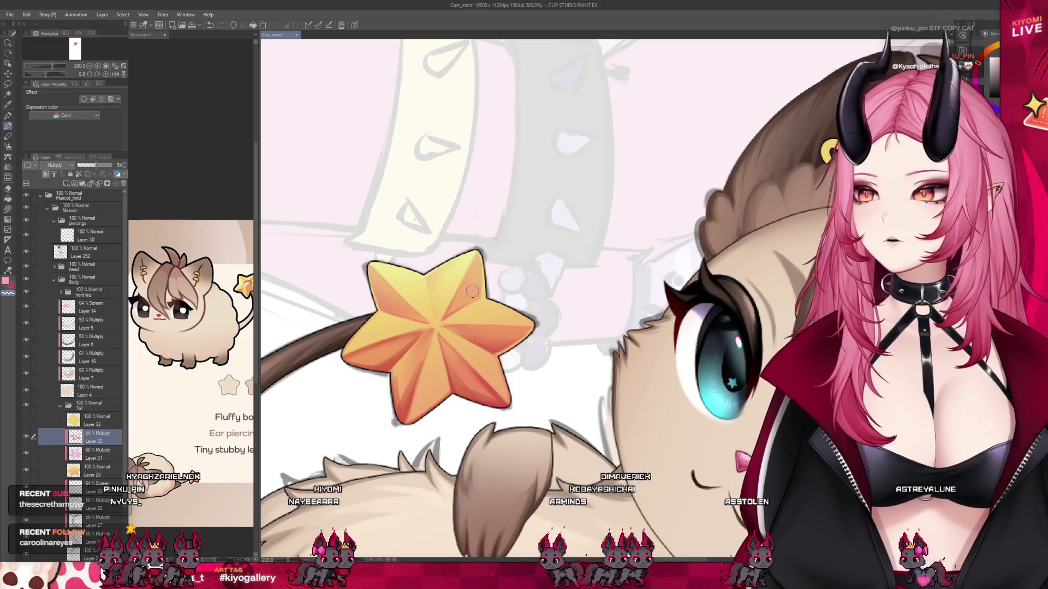
pyautogui.scroll(-2, 445, 275)
pyautogui.scroll(3, 428, 297)
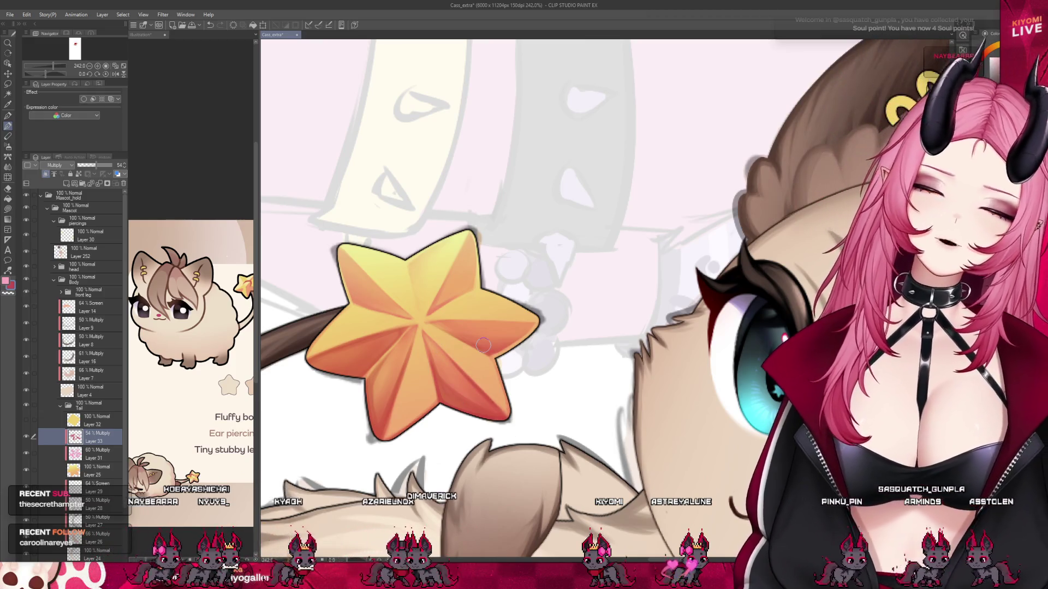
# Select Layer 32, then Layer 25, to reveal the star's Border effect settings.
pyautogui.scroll(-5, 483, 344)
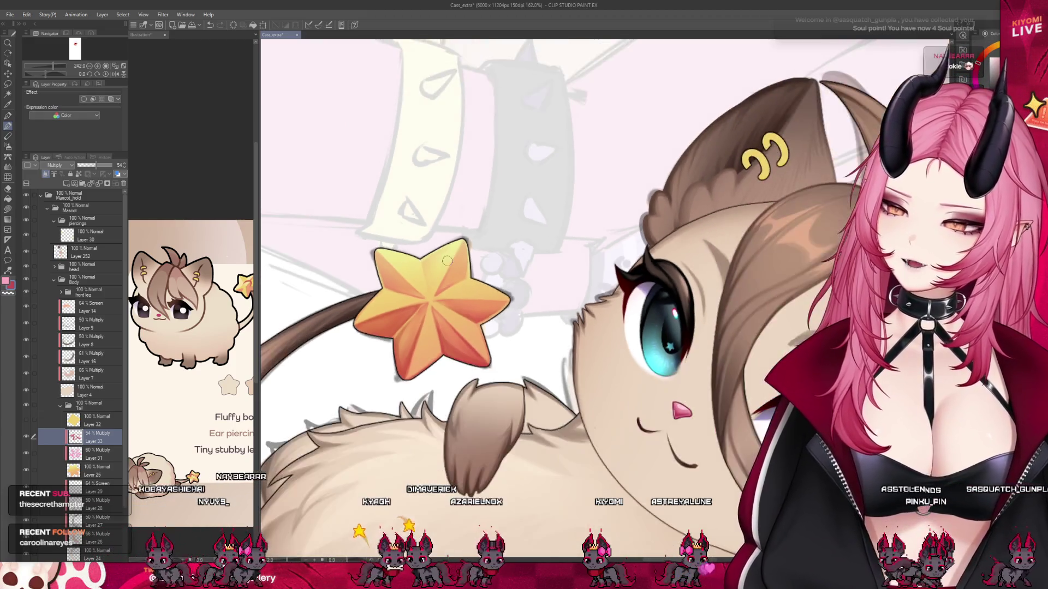
pyautogui.scroll(-5, 450, 266)
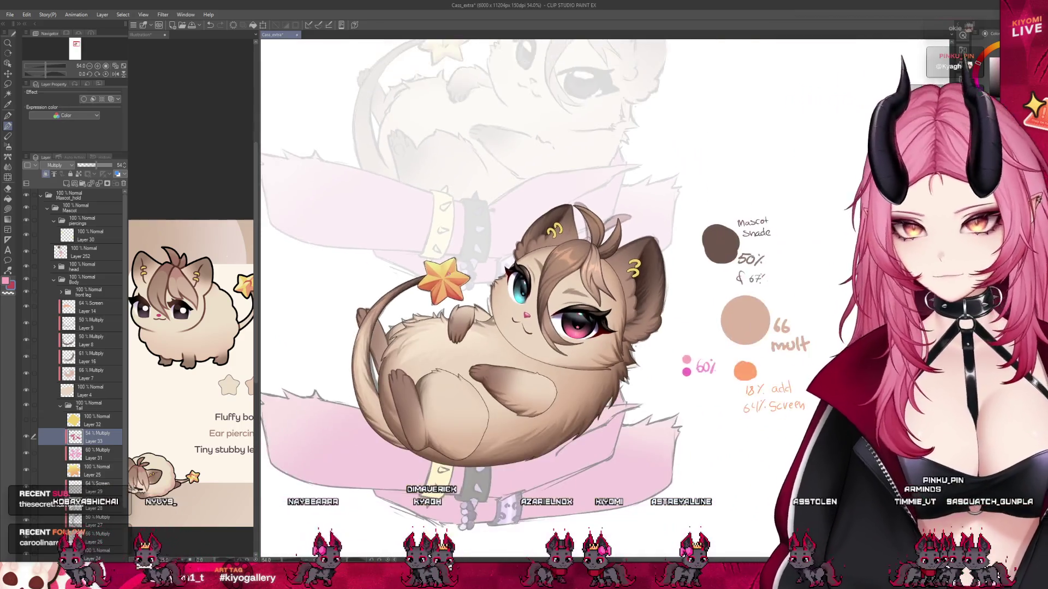
pyautogui.scroll(4, 455, 260)
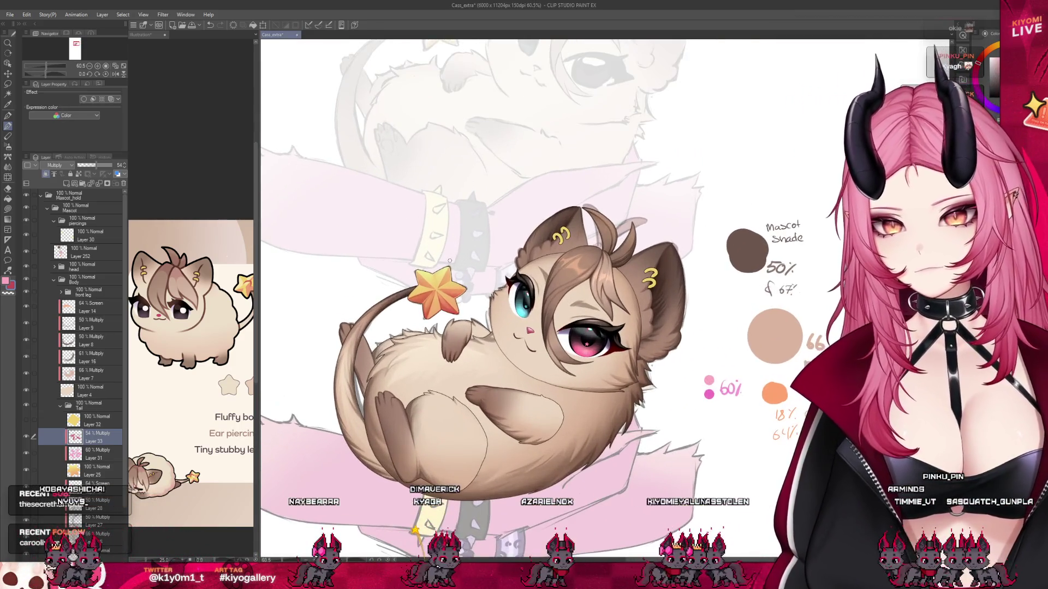
pyautogui.scroll(-4, 436, 282)
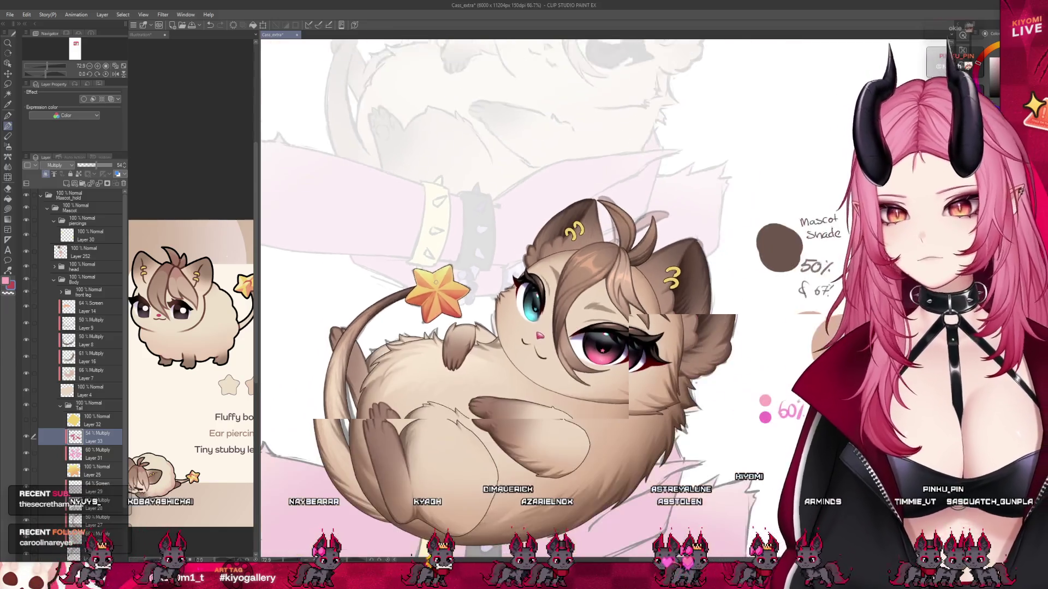
pyautogui.scroll(1, 451, 263)
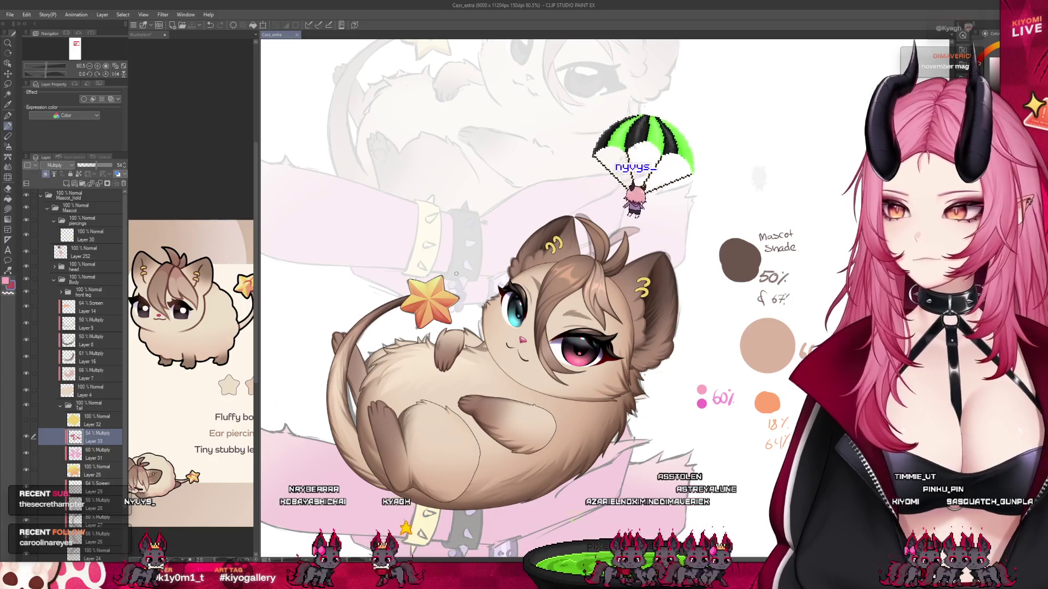
pyautogui.scroll(1, 456, 274)
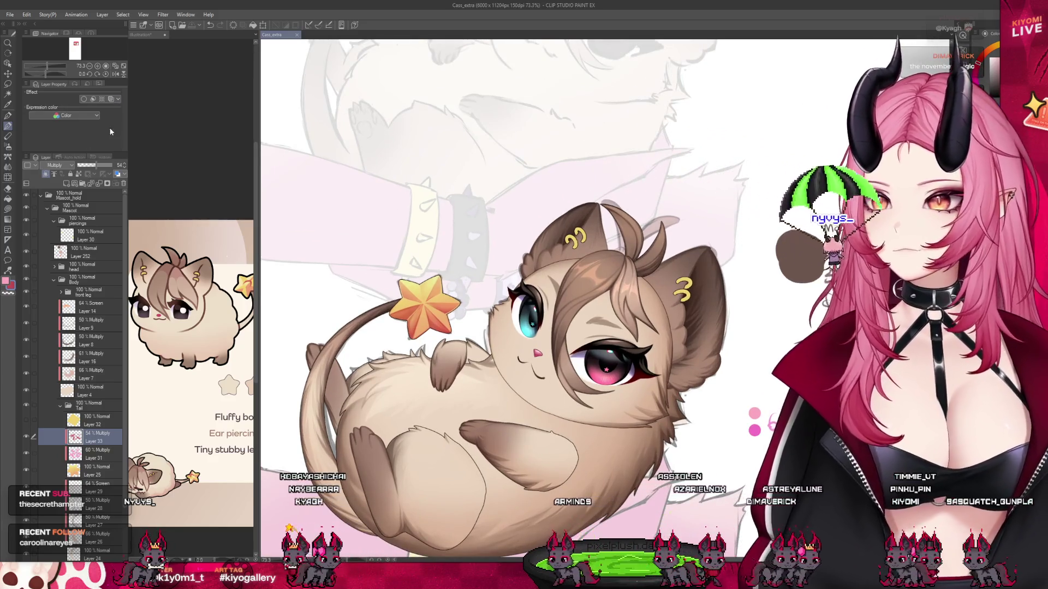
pyautogui.click(96, 423)
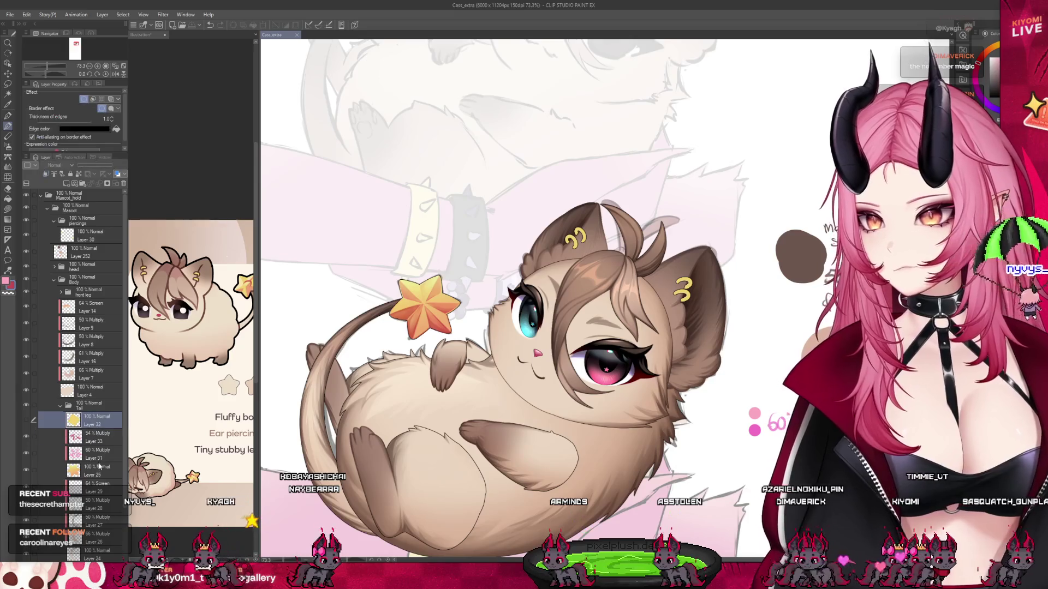
pyautogui.click(93, 471)
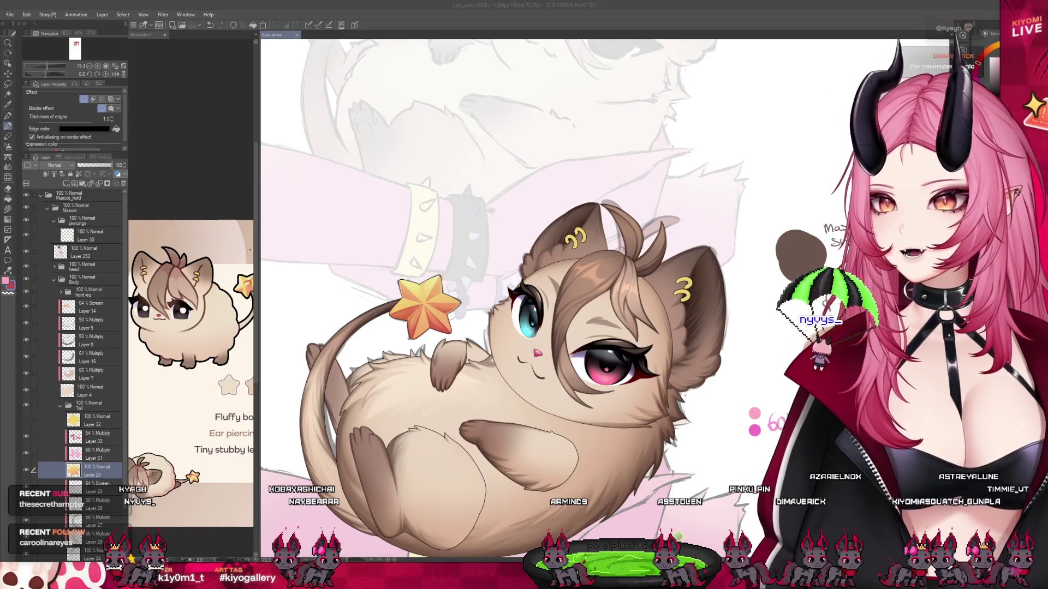
pyautogui.scroll(2, 487, 311)
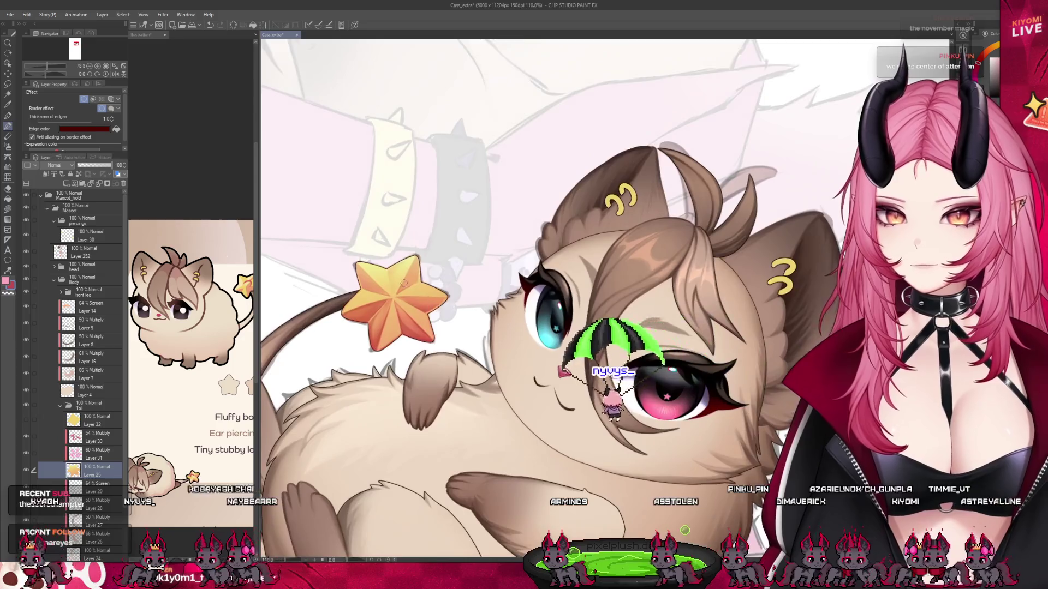
pyautogui.scroll(-6, 463, 301)
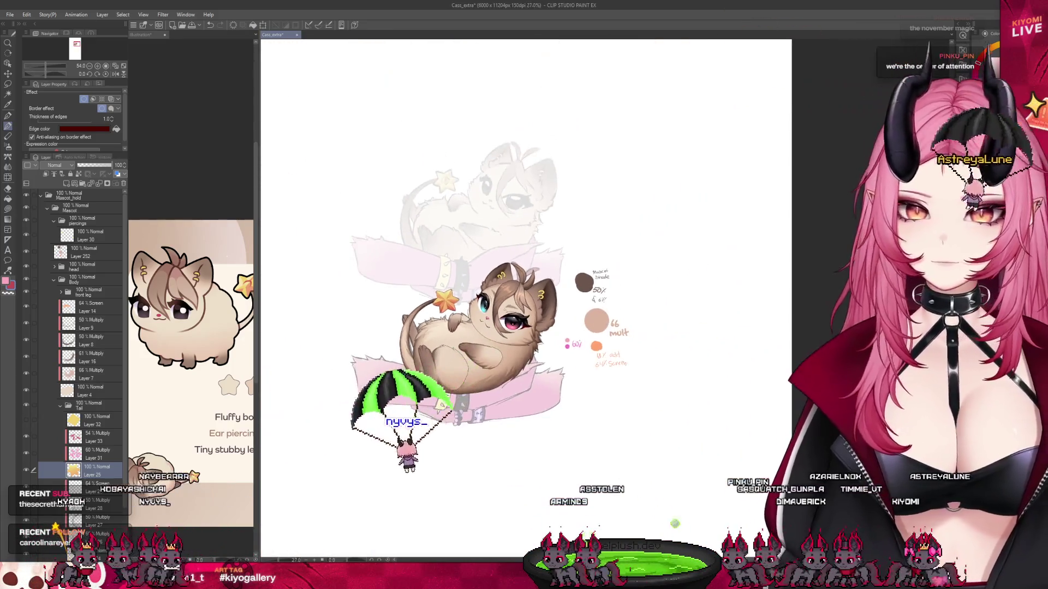
pyautogui.scroll(1, 489, 260)
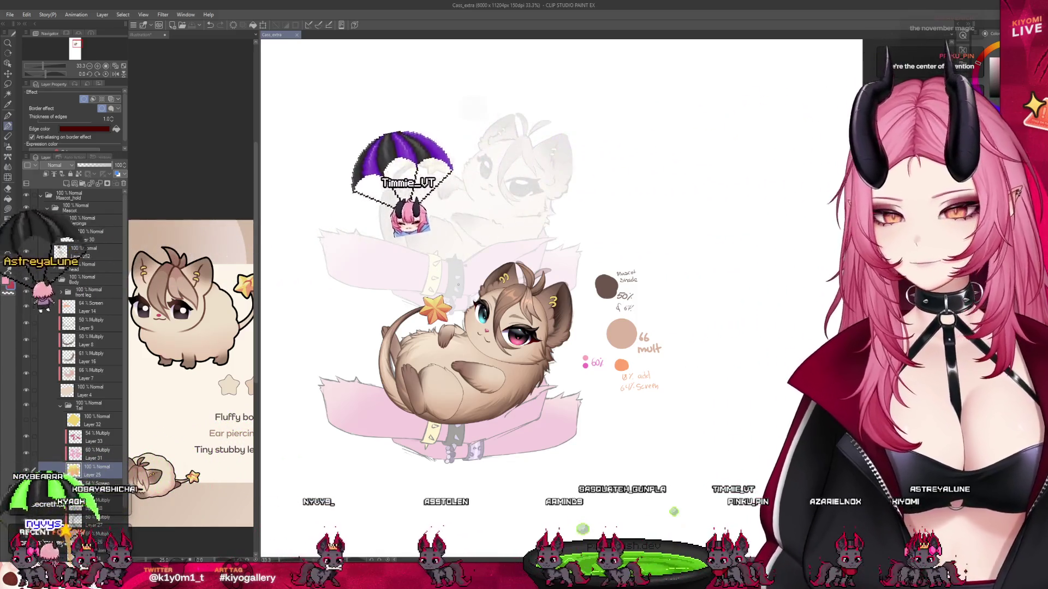
pyautogui.scroll(2, 459, 328)
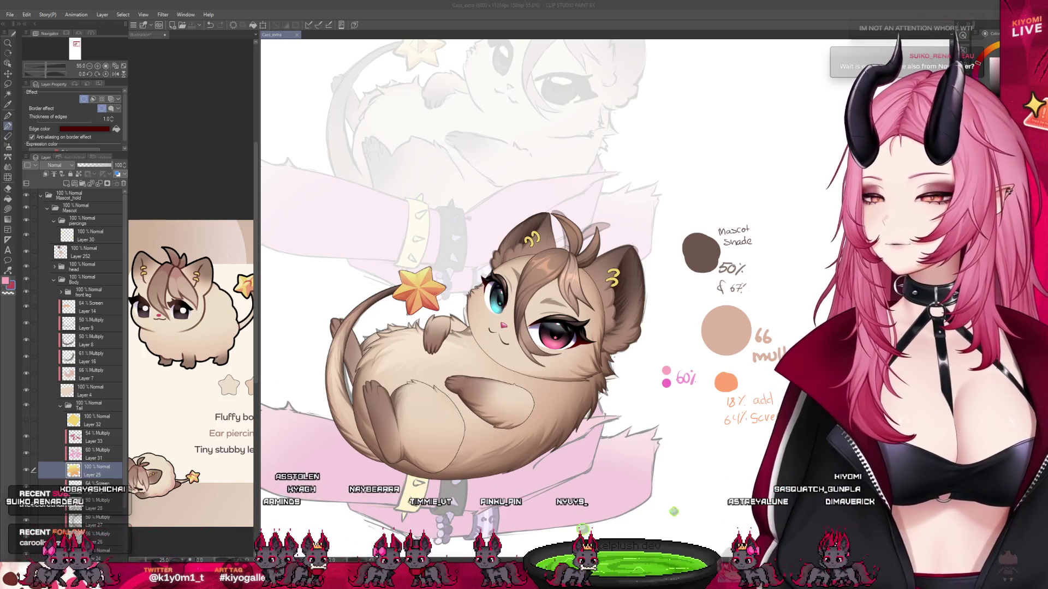
# Switch to the eraser and back to the pencil, then save the illustration with Ctrl+S.
pyautogui.scroll(8, 393, 285)
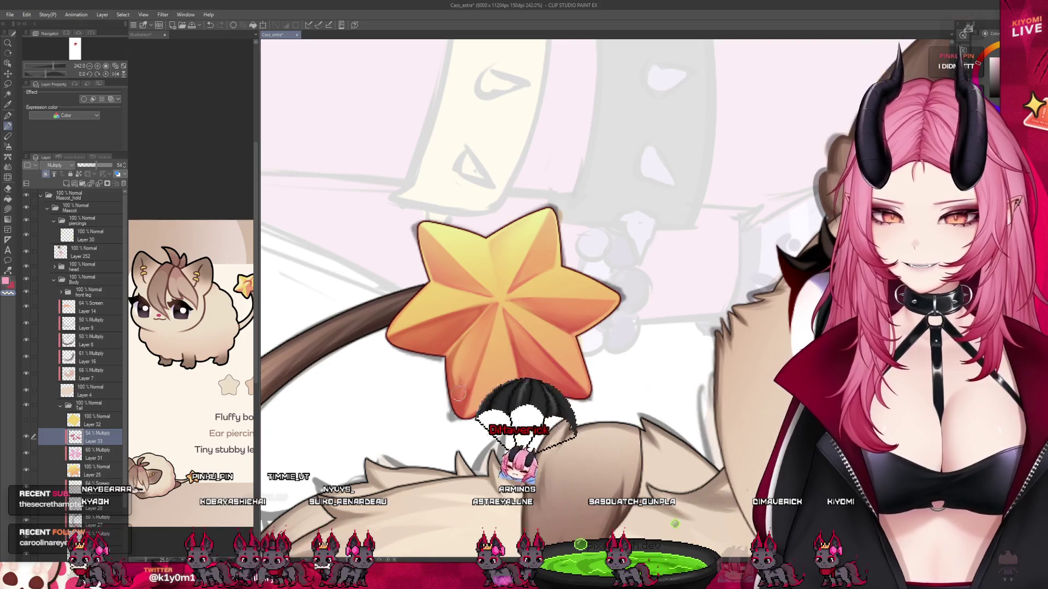
pyautogui.press('e')
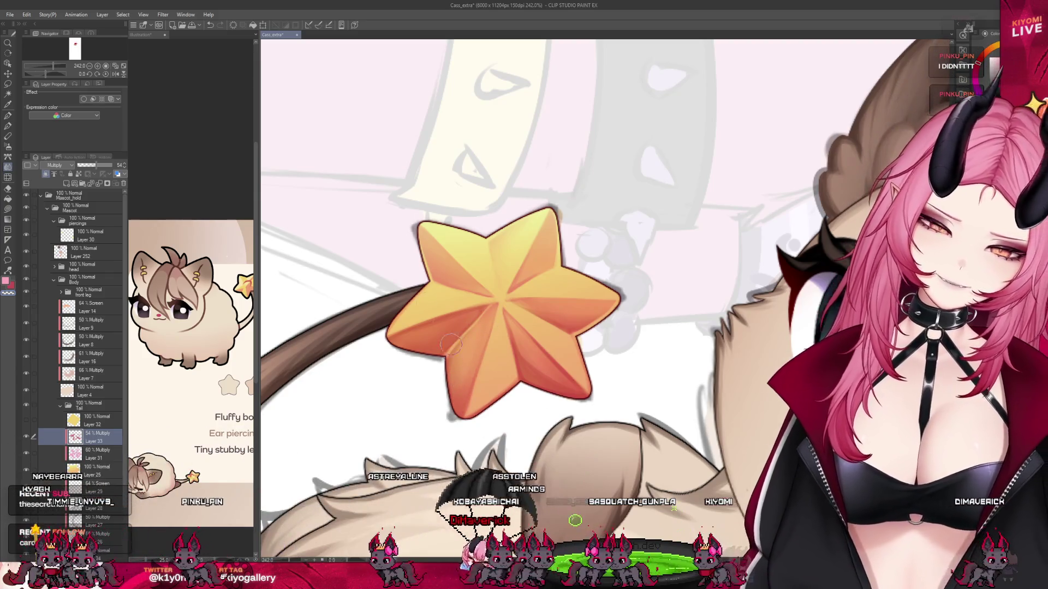
pyautogui.click(8, 126)
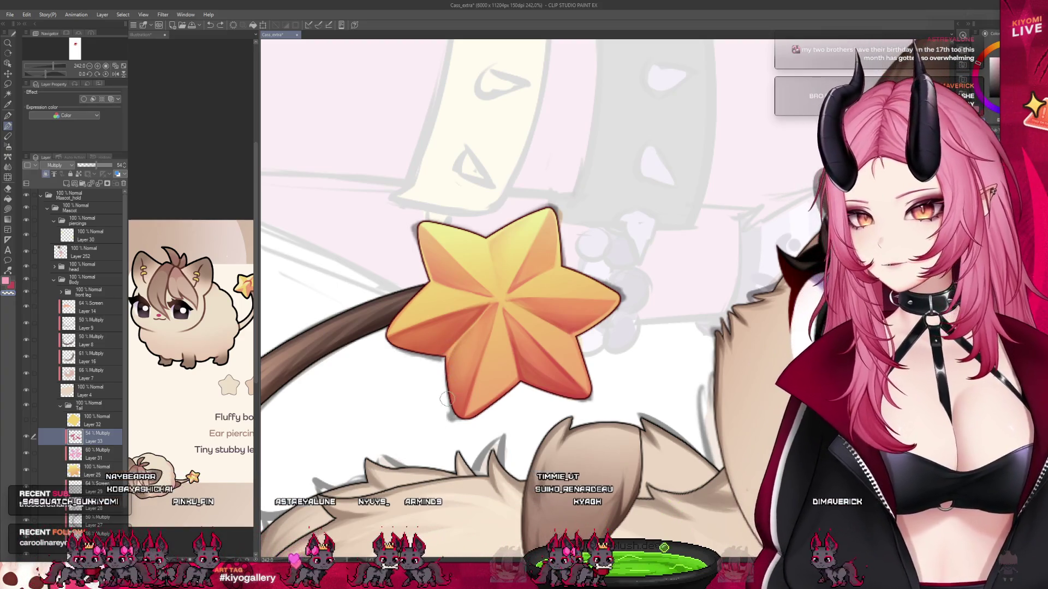
pyautogui.scroll(-2, 468, 348)
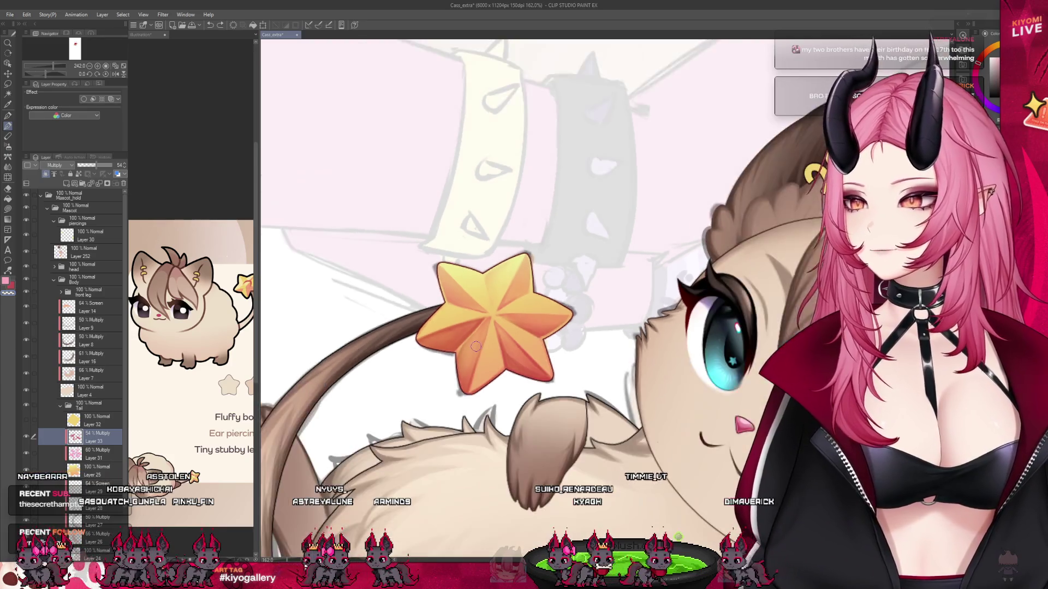
pyautogui.scroll(1, 541, 323)
pyautogui.hotkey('ctrl', 's')
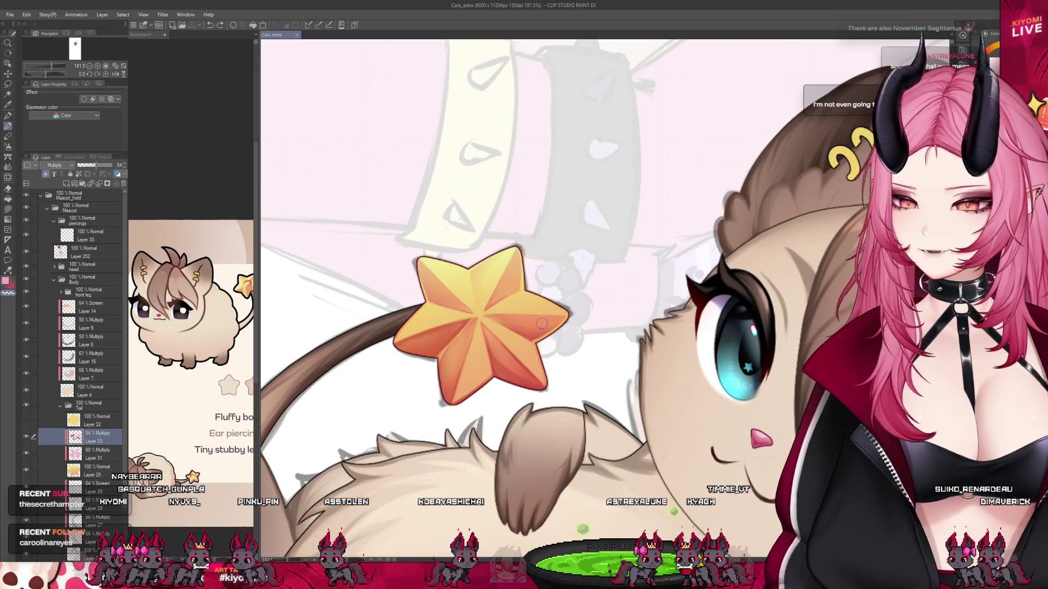
pyautogui.scroll(3, 477, 313)
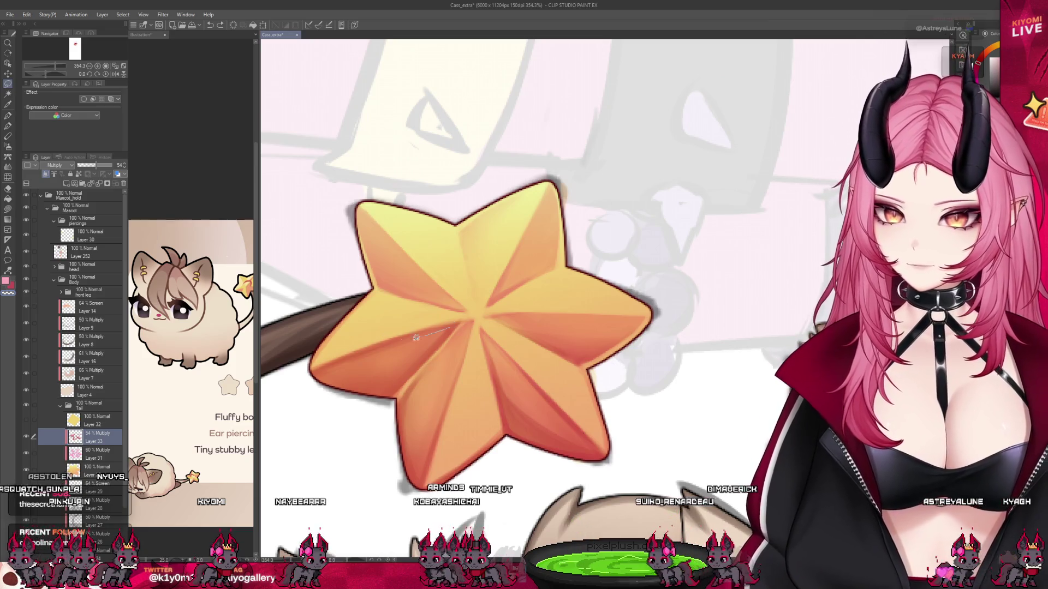
# Close a first selection around a star facet, then clear it and undo back and forth.
pyautogui.doubleClick(443, 332)
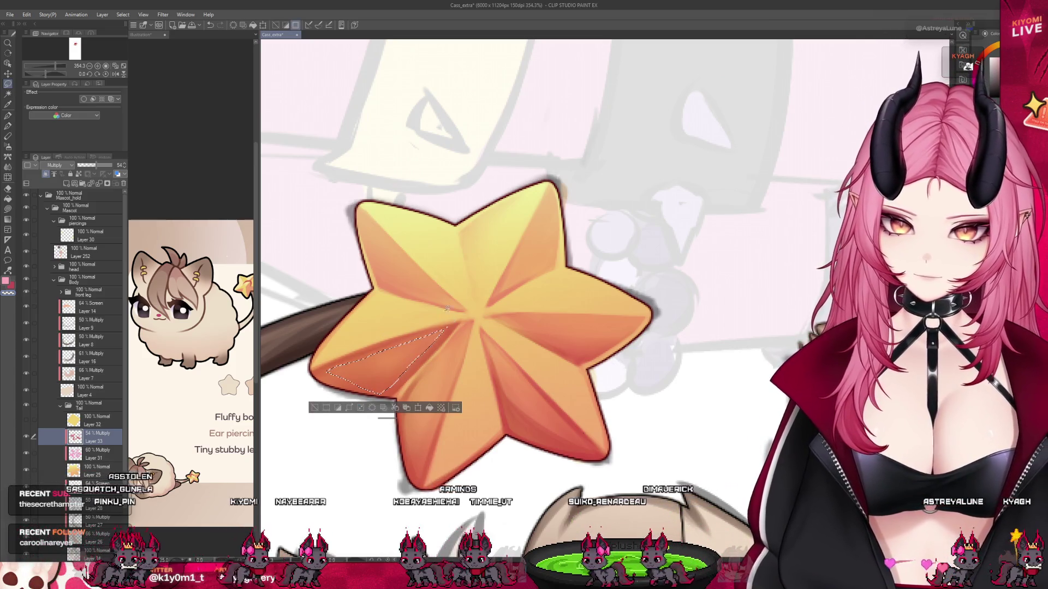
pyautogui.press('b')
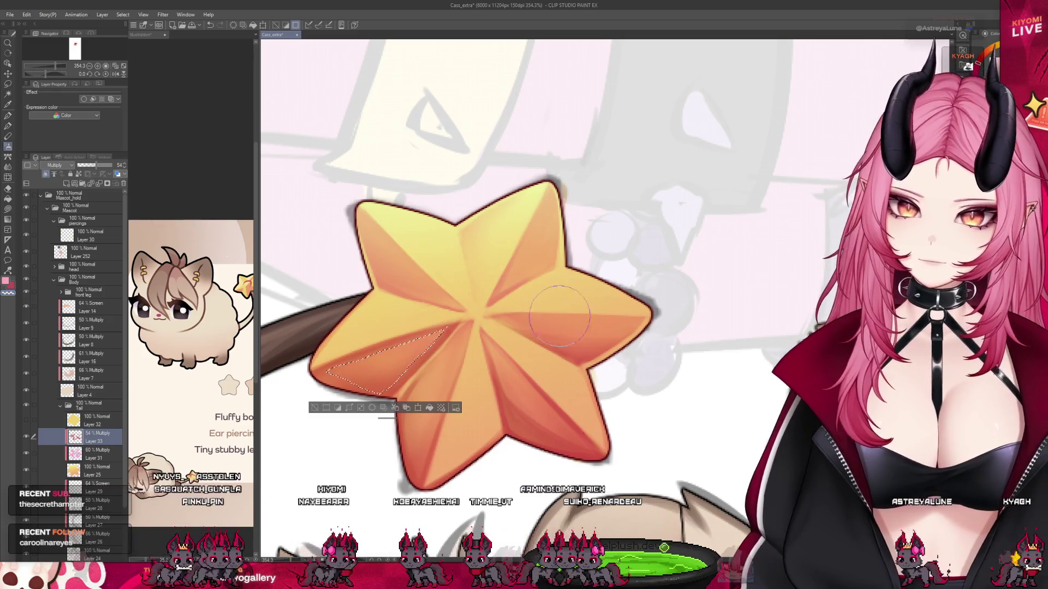
pyautogui.hotkey('ctrl', 'd')
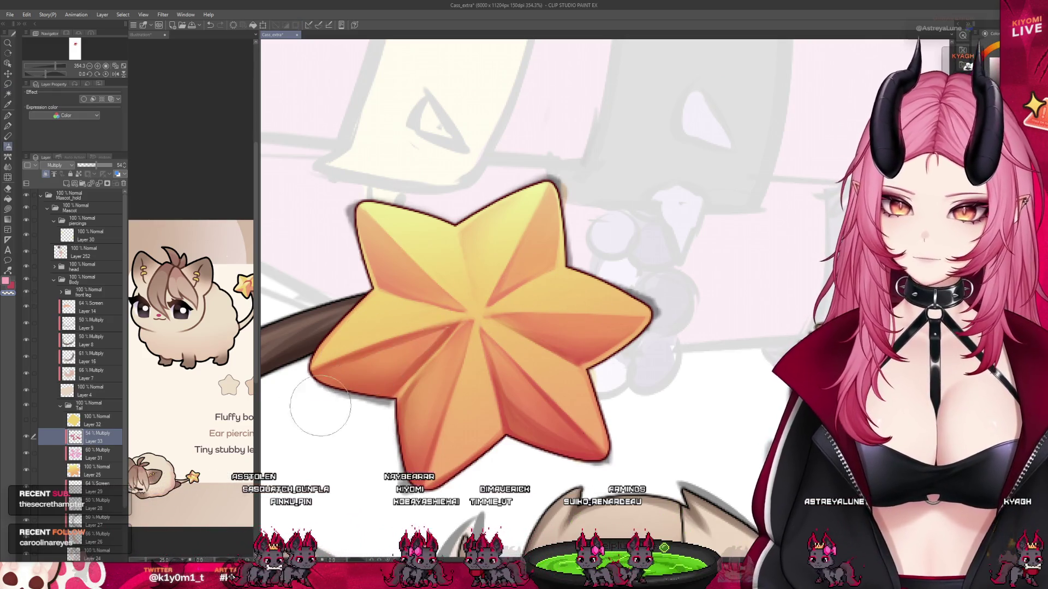
pyautogui.scroll(-5, 438, 277)
pyautogui.scroll(-3, 438, 276)
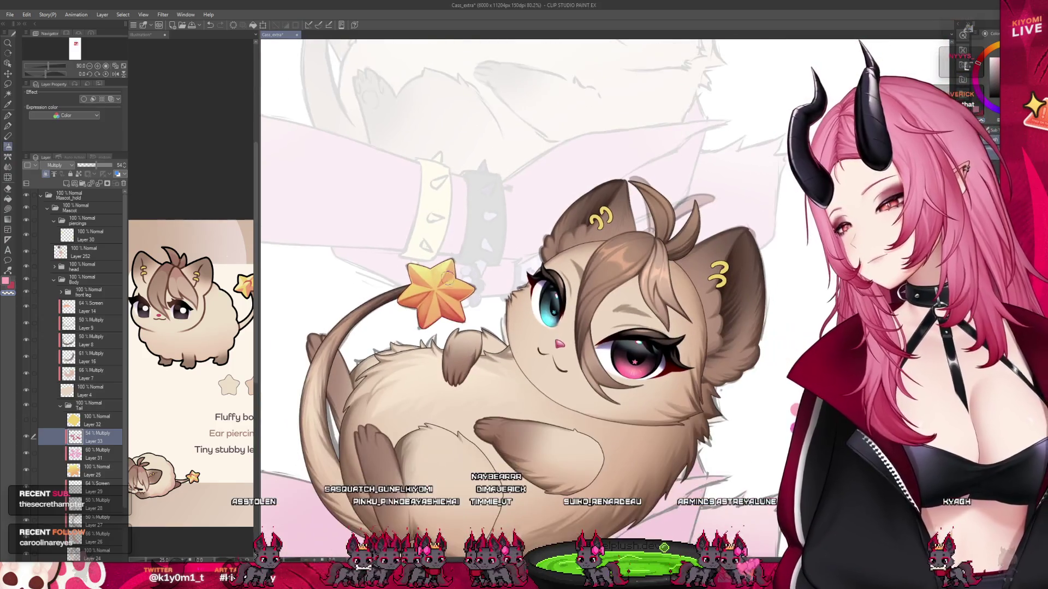
pyautogui.scroll(4, 420, 277)
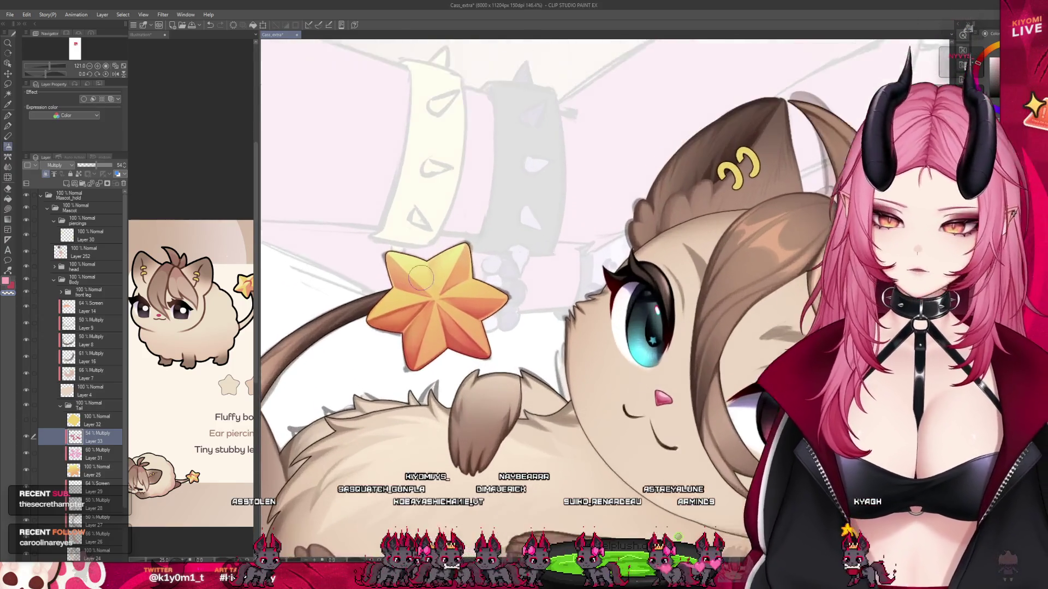
pyautogui.hotkey('ctrl', 'z')
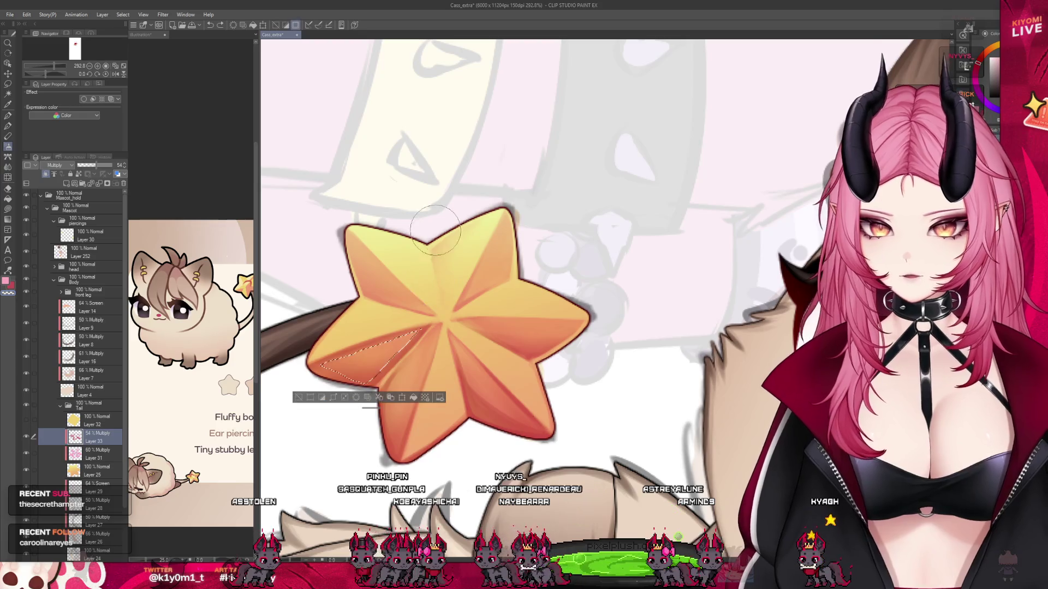
pyautogui.hotkey('ctrl', 'z')
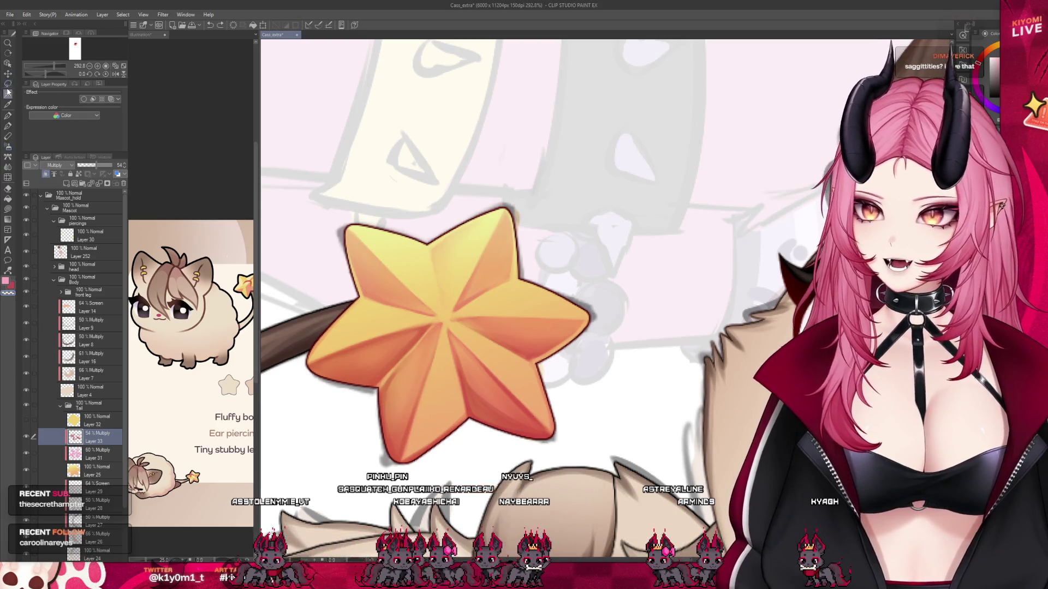
# Polyline-select the star's lower-left facet, deselect, and settle on the pen for shading.
pyautogui.click(7, 93)
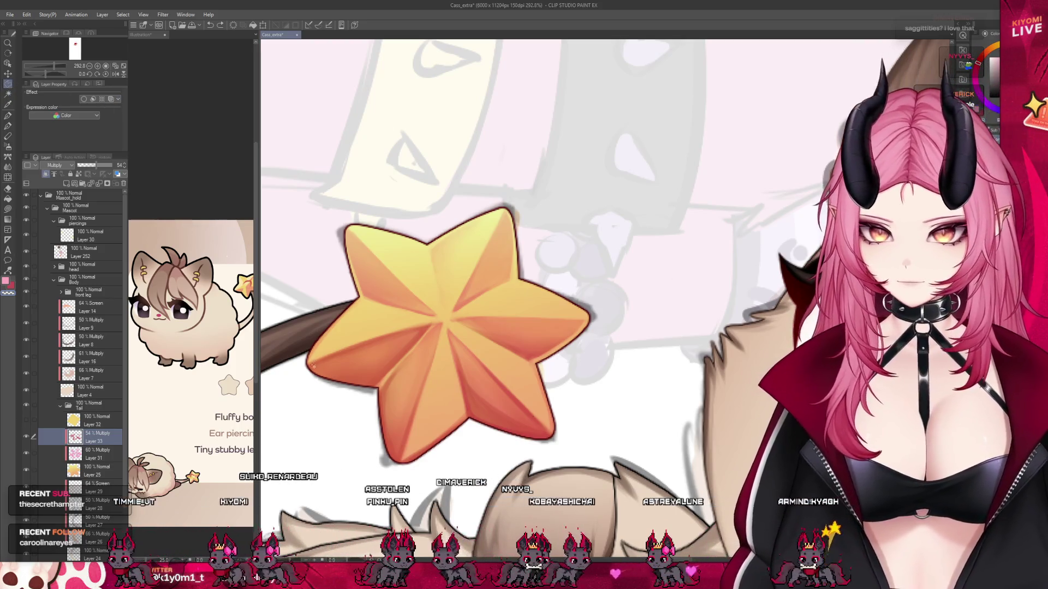
pyautogui.click(312, 365)
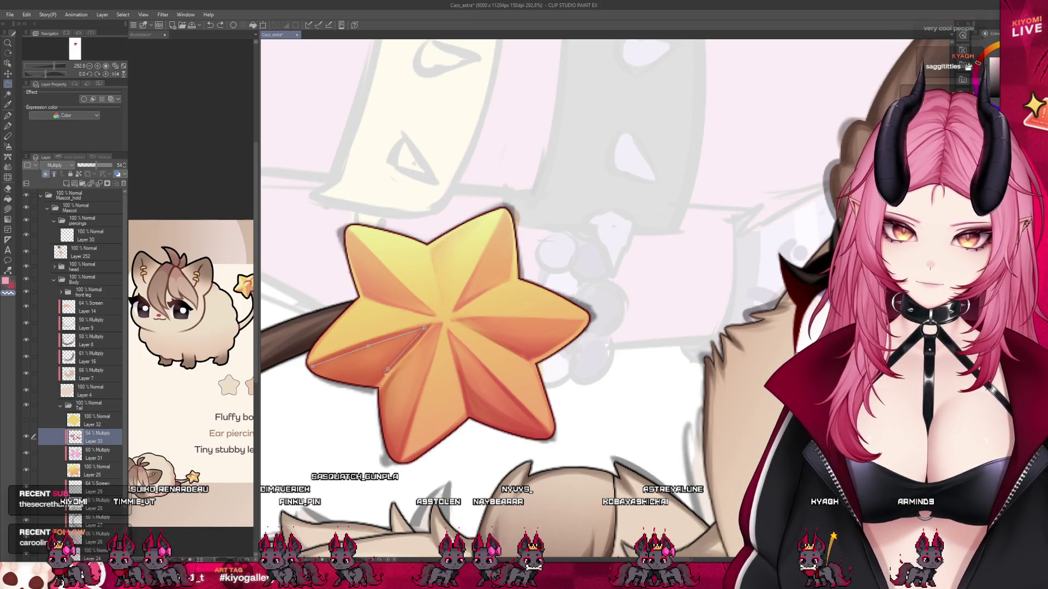
pyautogui.doubleClick(375, 386)
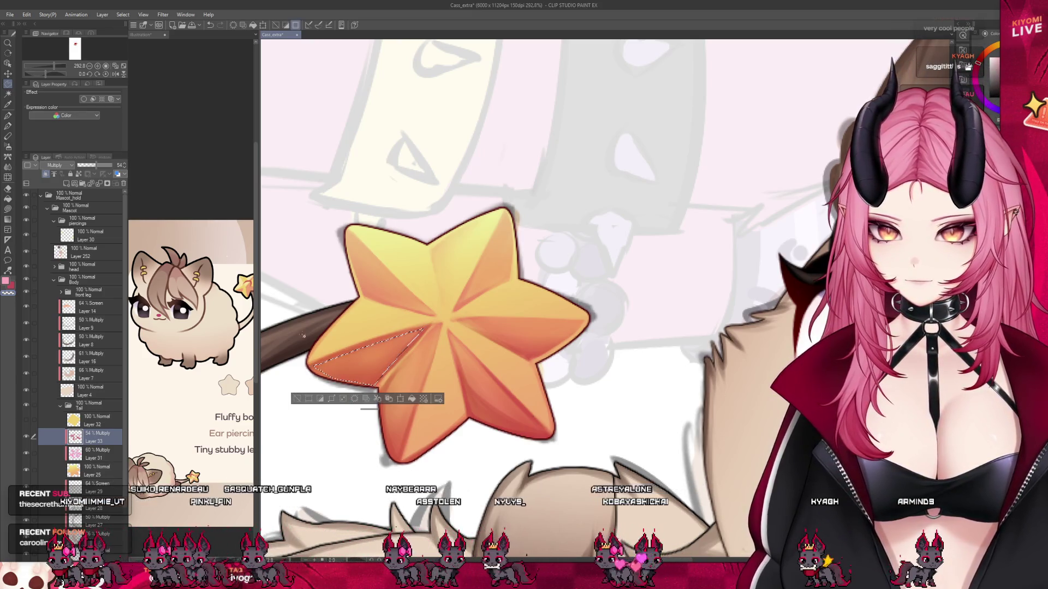
pyautogui.click(10, 156)
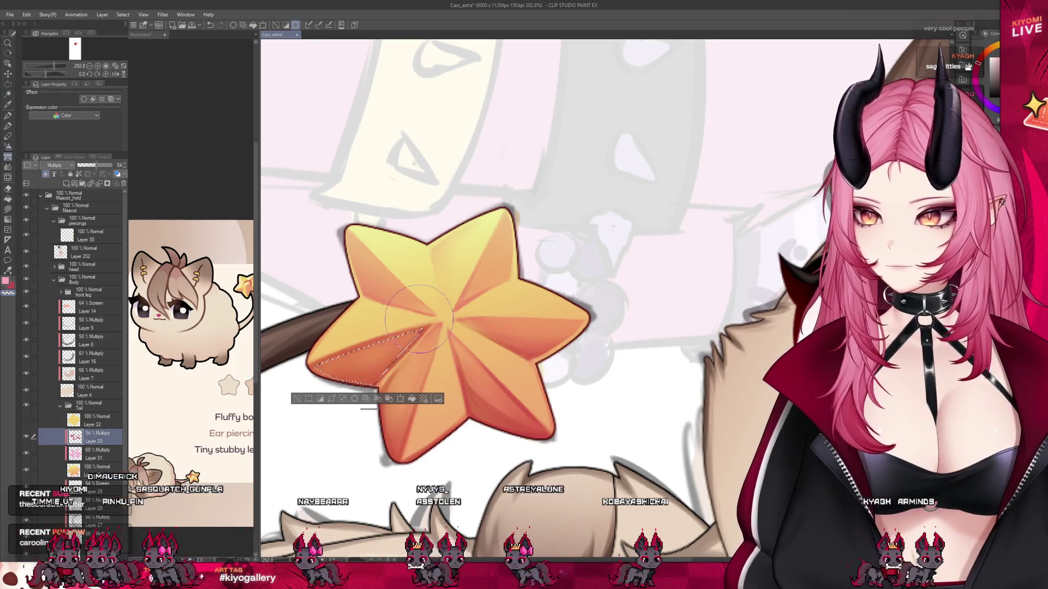
pyautogui.press('b')
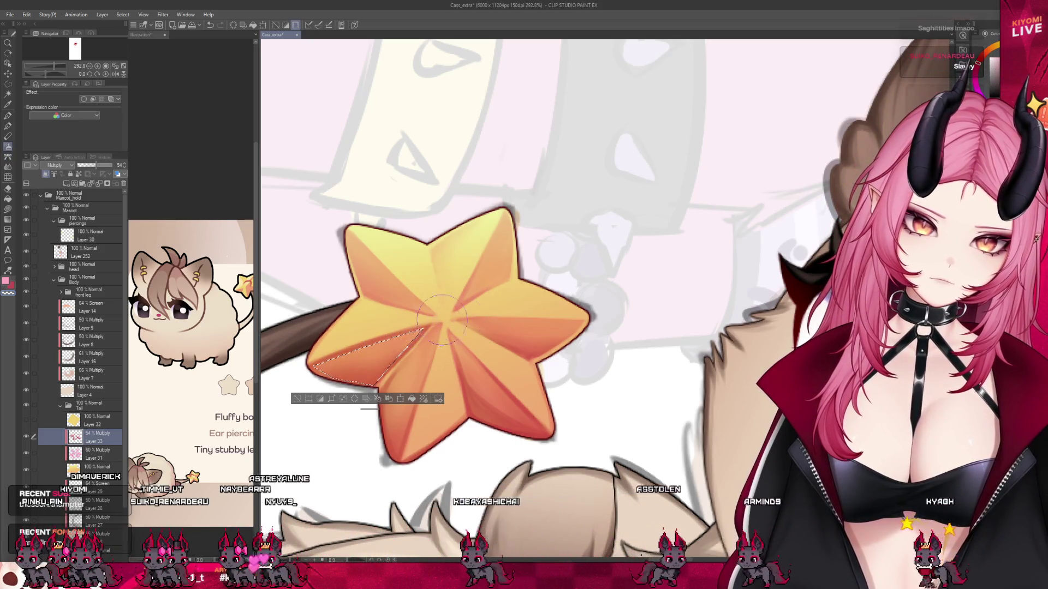
pyautogui.click(297, 401)
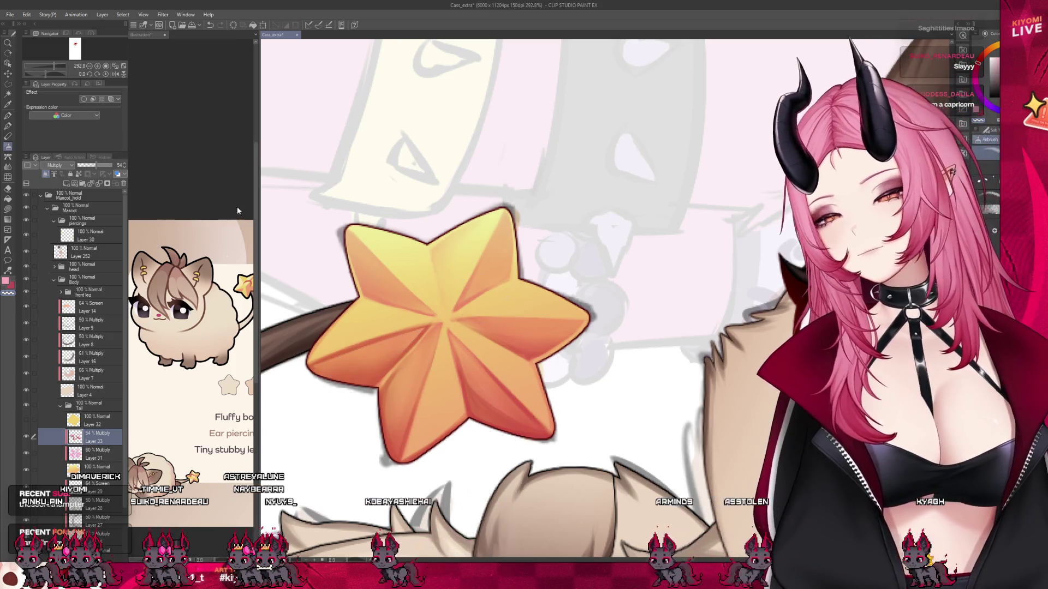
pyautogui.press('b')
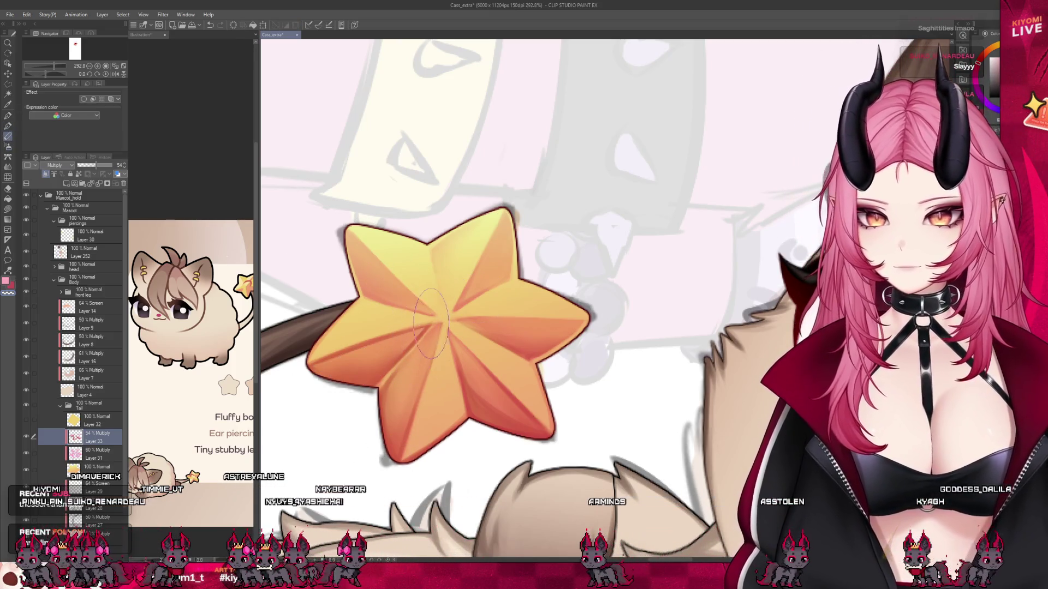
pyautogui.click(9, 126)
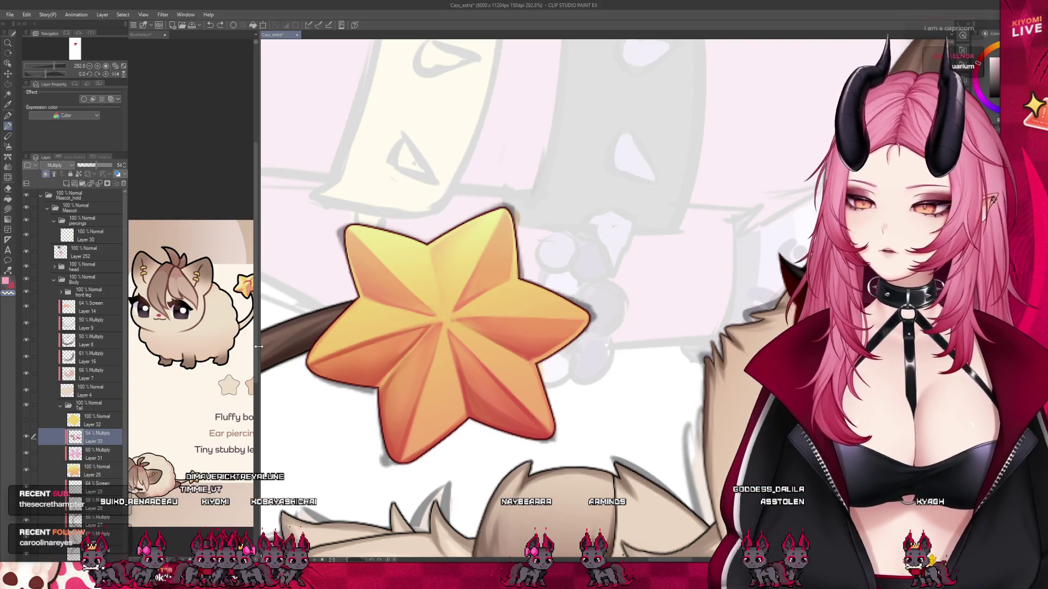
pyautogui.scroll(-3, 268, 374)
pyautogui.scroll(4, 315, 361)
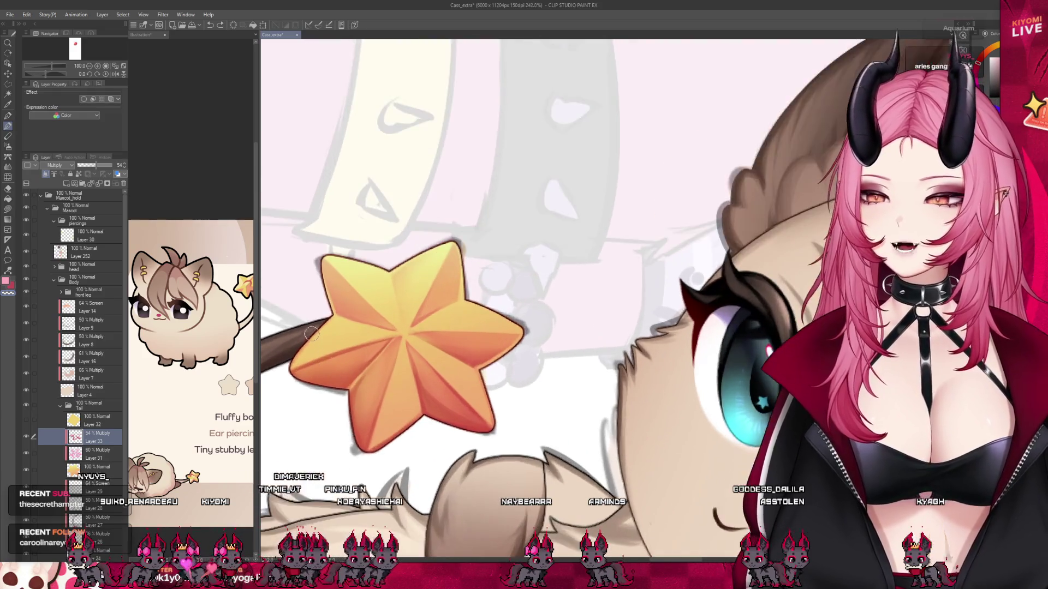
# Use the Blend tool, then the Water brush sub-tool, to soften the star's facet shading.
pyautogui.click(7, 165)
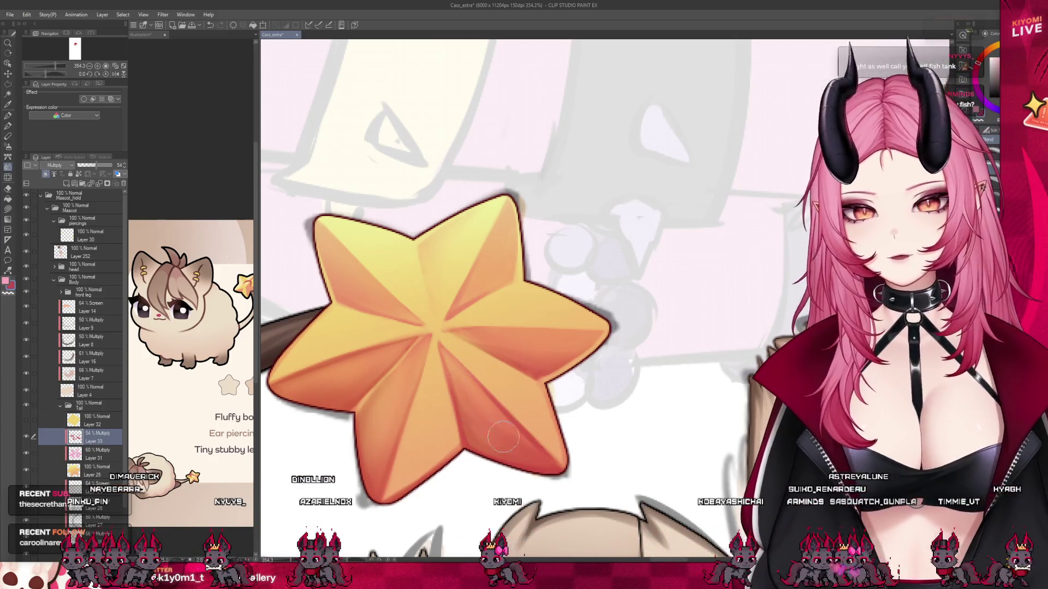
pyautogui.press('b')
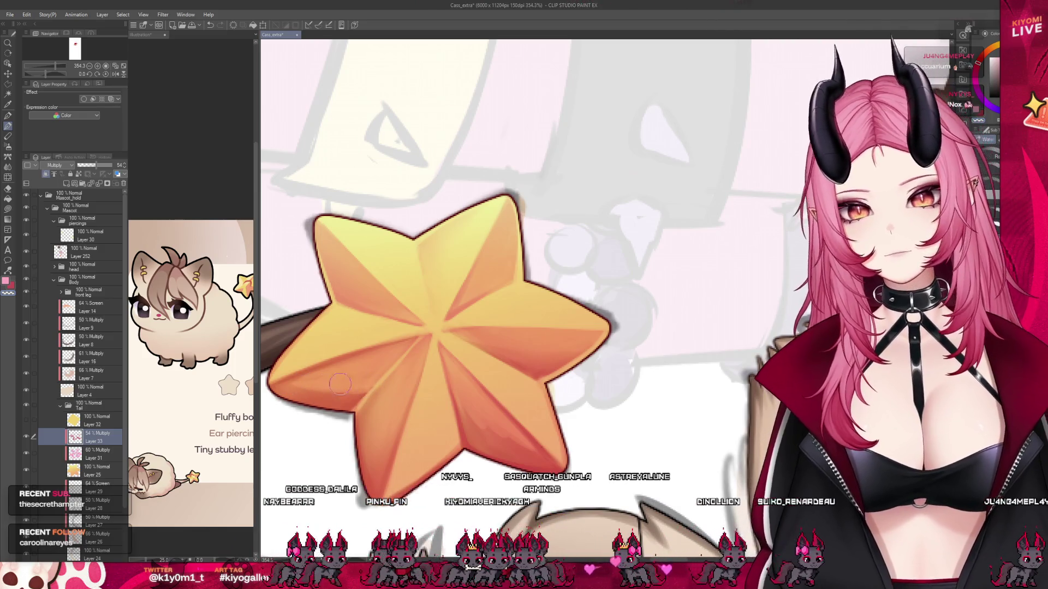
pyautogui.scroll(-5, 419, 326)
pyautogui.scroll(-2, 419, 326)
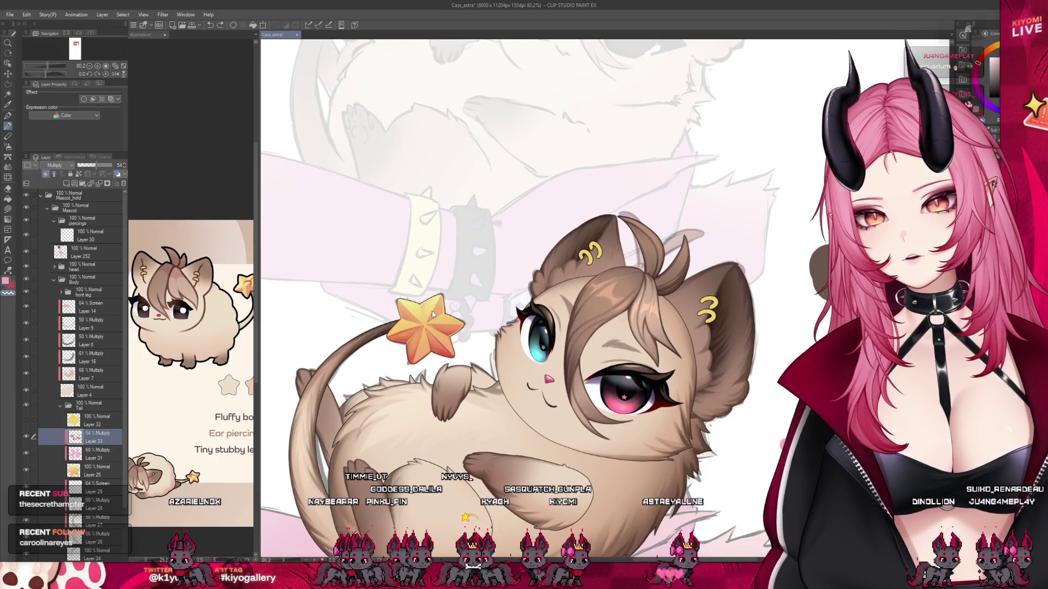
pyautogui.scroll(5, 433, 315)
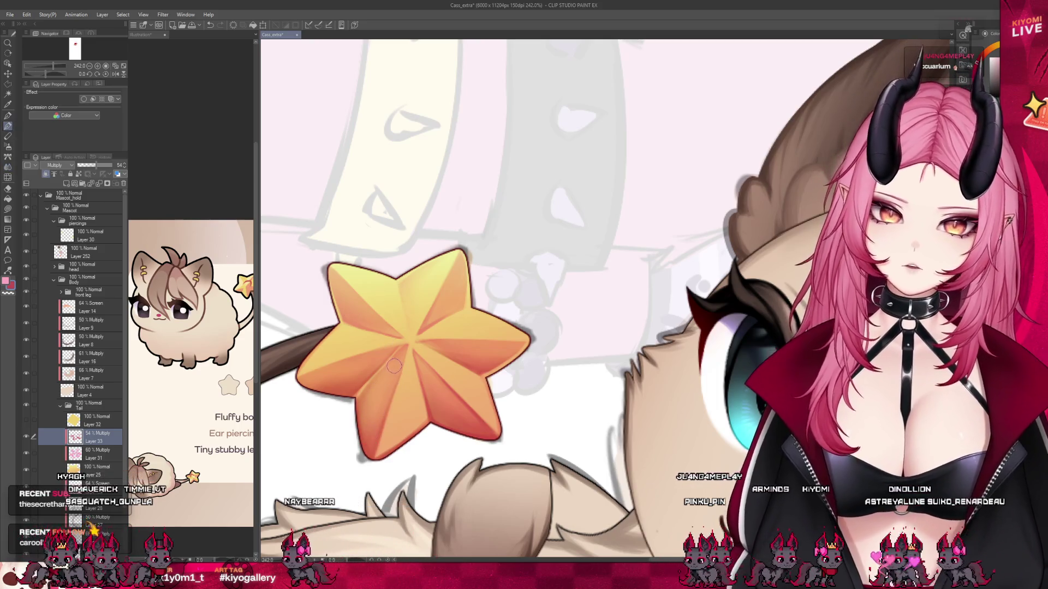
pyautogui.click(29, 438)
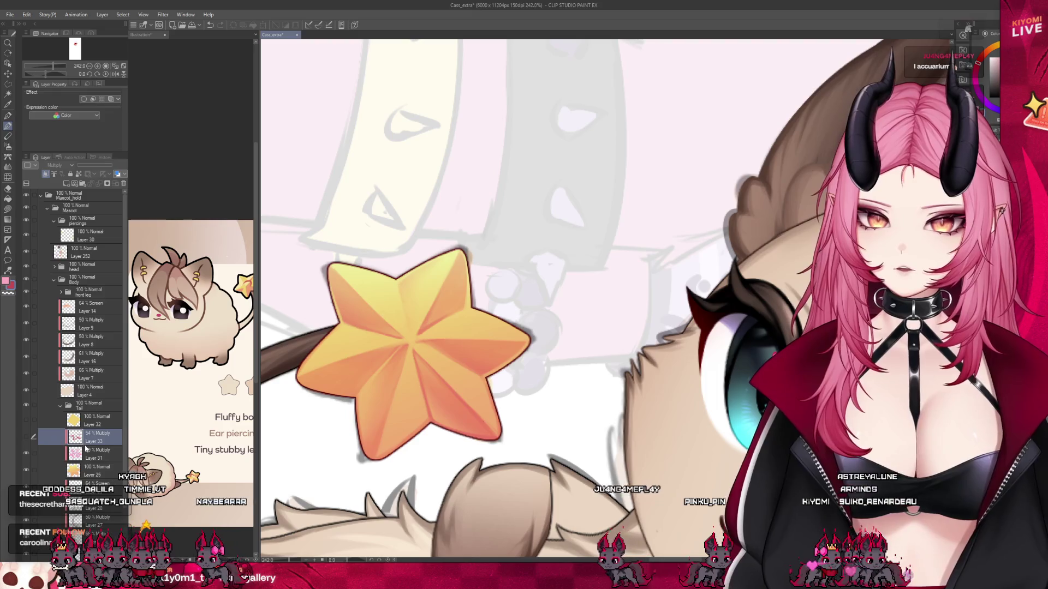
pyautogui.click(85, 450)
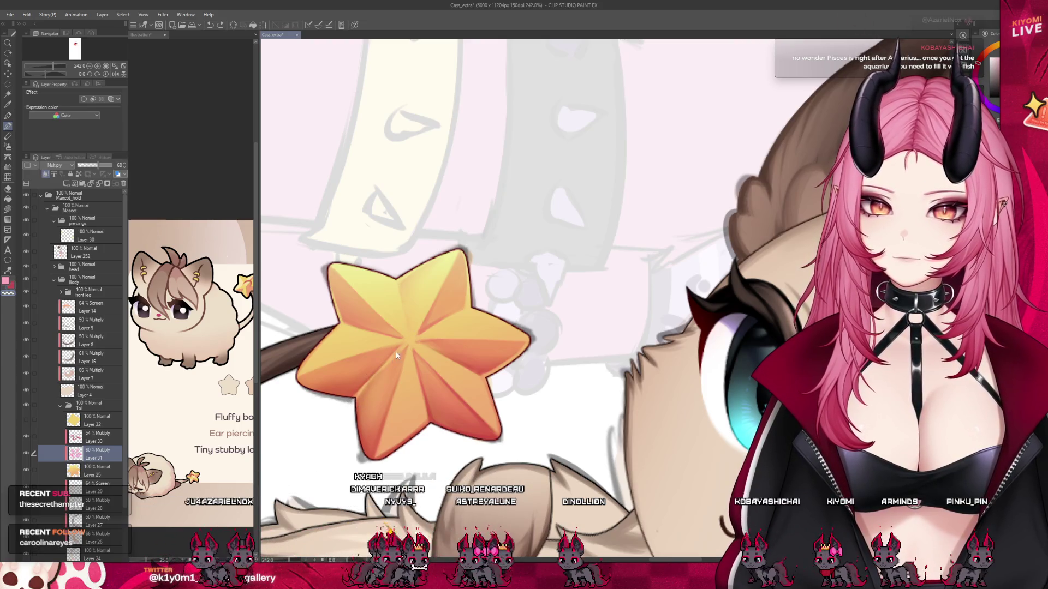
pyautogui.scroll(-5, 431, 334)
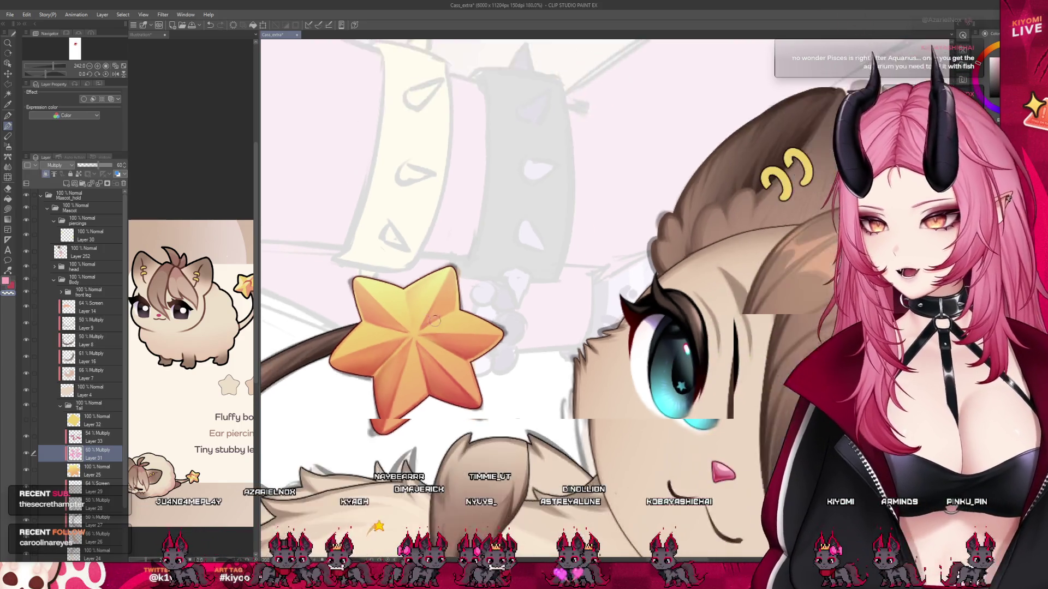
pyautogui.scroll(3, 434, 344)
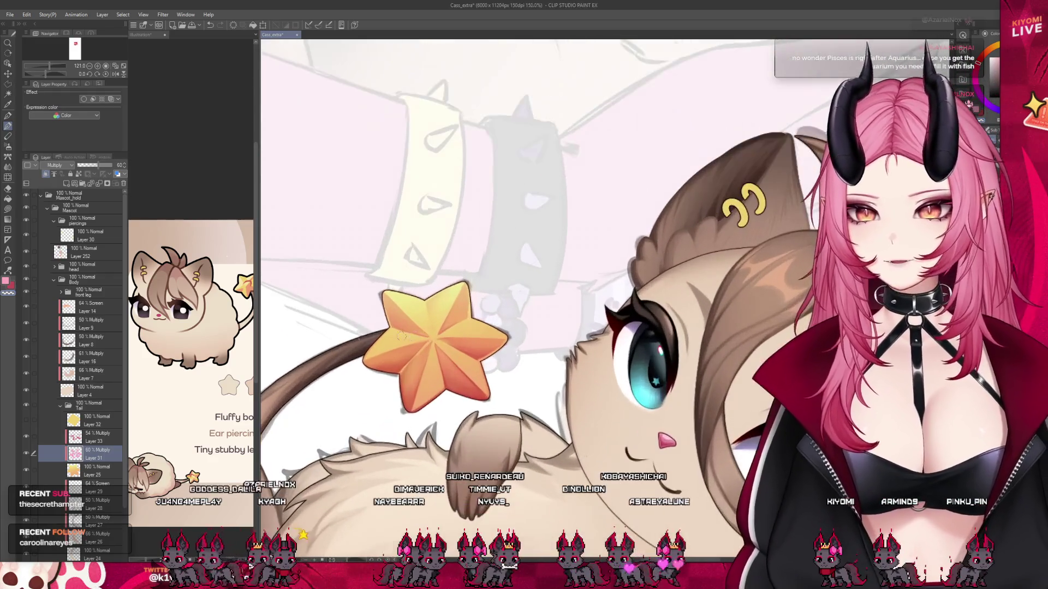
pyautogui.click(94, 436)
pyautogui.scroll(5, 431, 352)
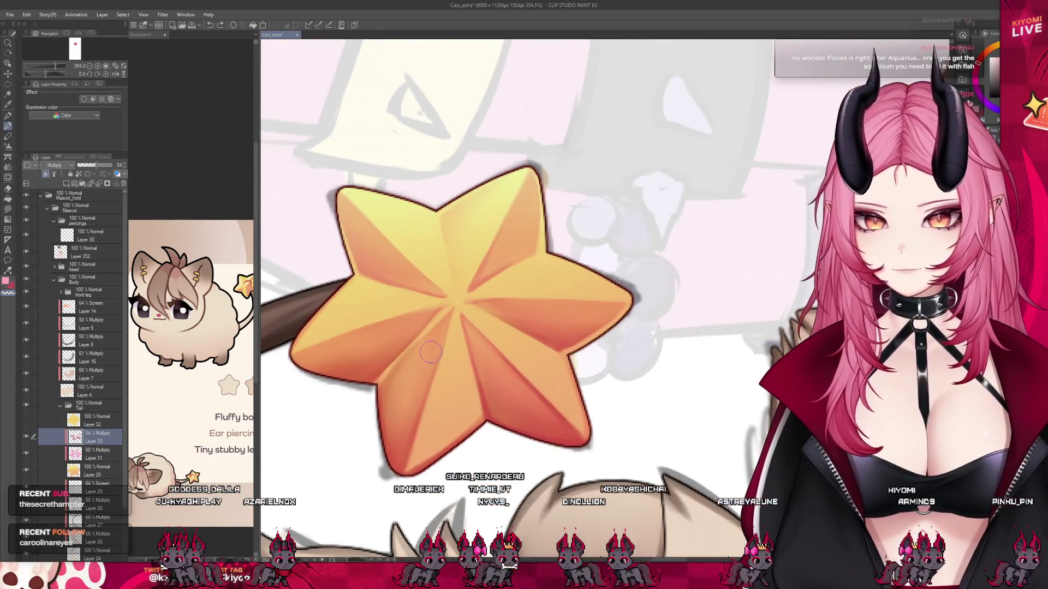
pyautogui.click(26, 436)
pyautogui.click(27, 436)
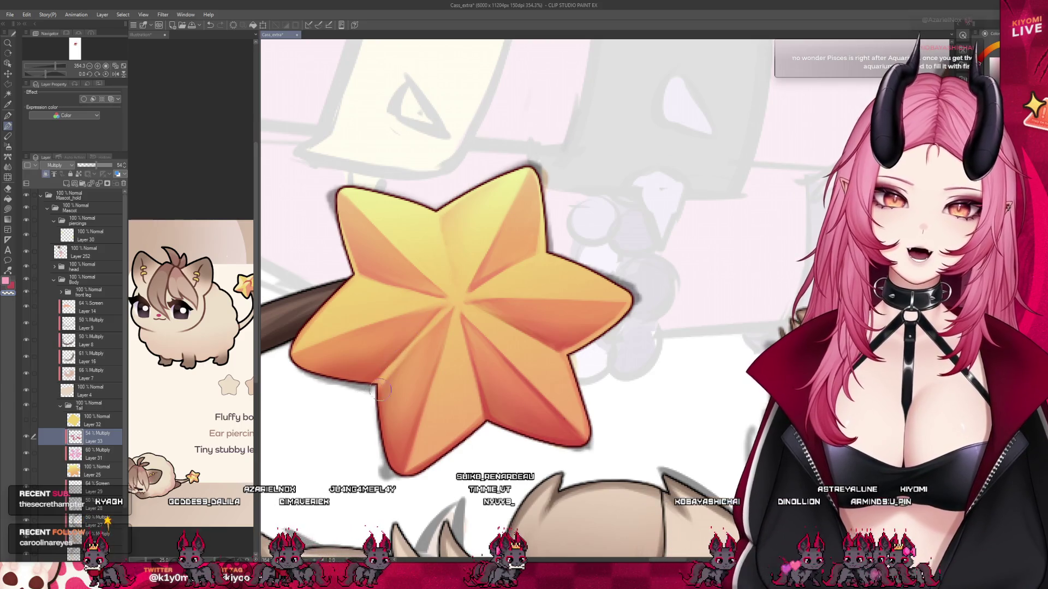
pyautogui.press('j')
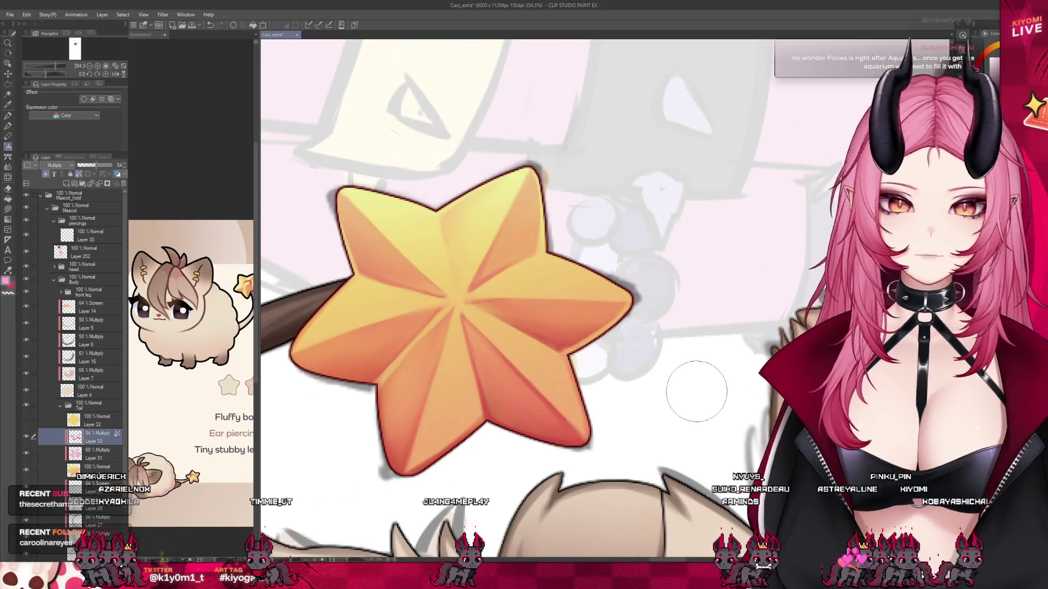
pyautogui.scroll(-1, 595, 247)
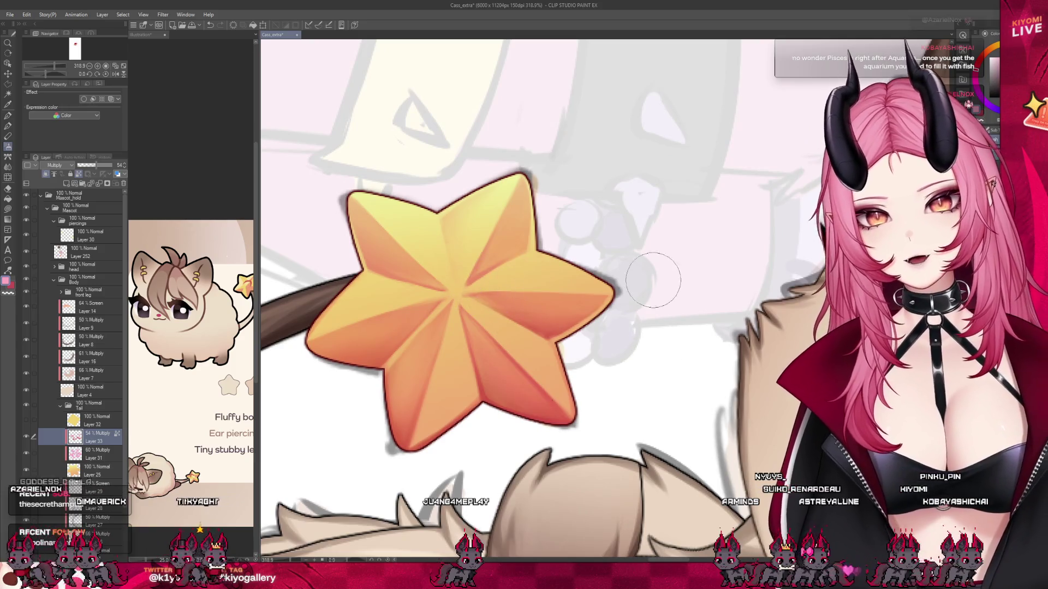
pyautogui.scroll(-1, 595, 247)
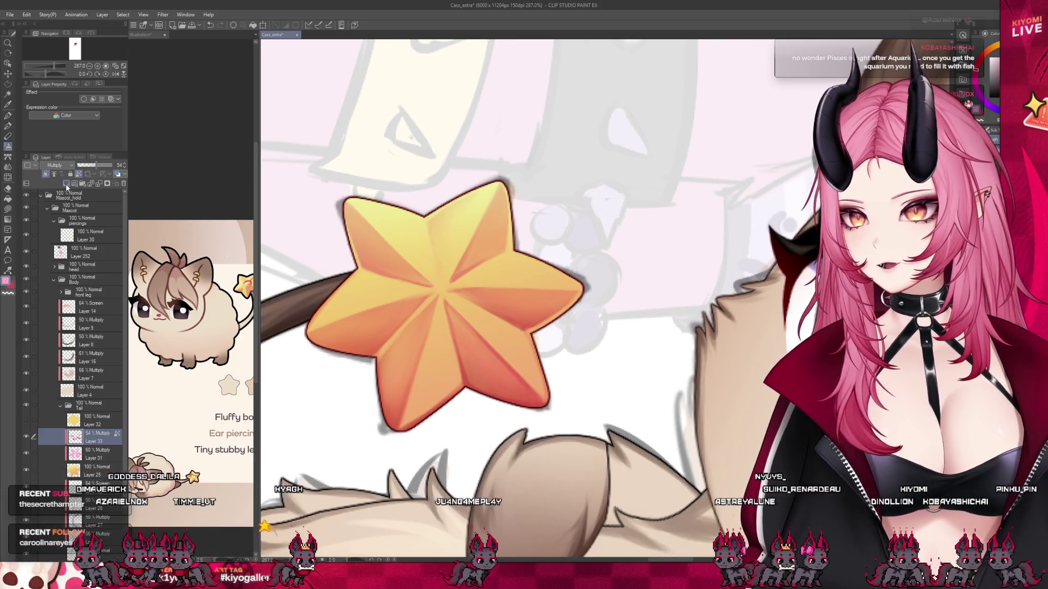
# Add a new layer and paint a broad white highlight across the star's upper-left arm.
pyautogui.click(66, 183)
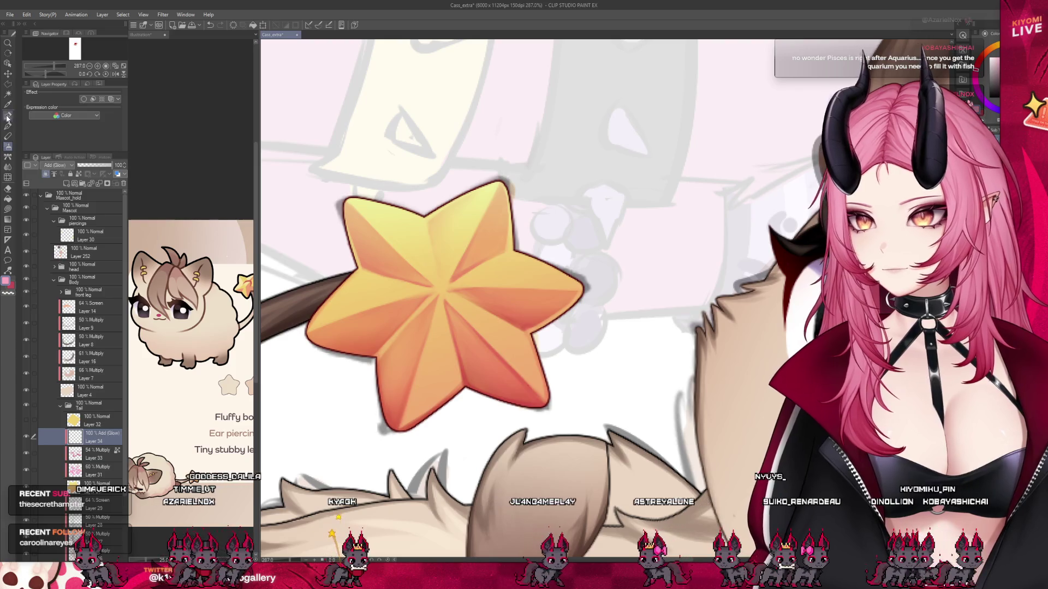
pyautogui.scroll(1, 422, 223)
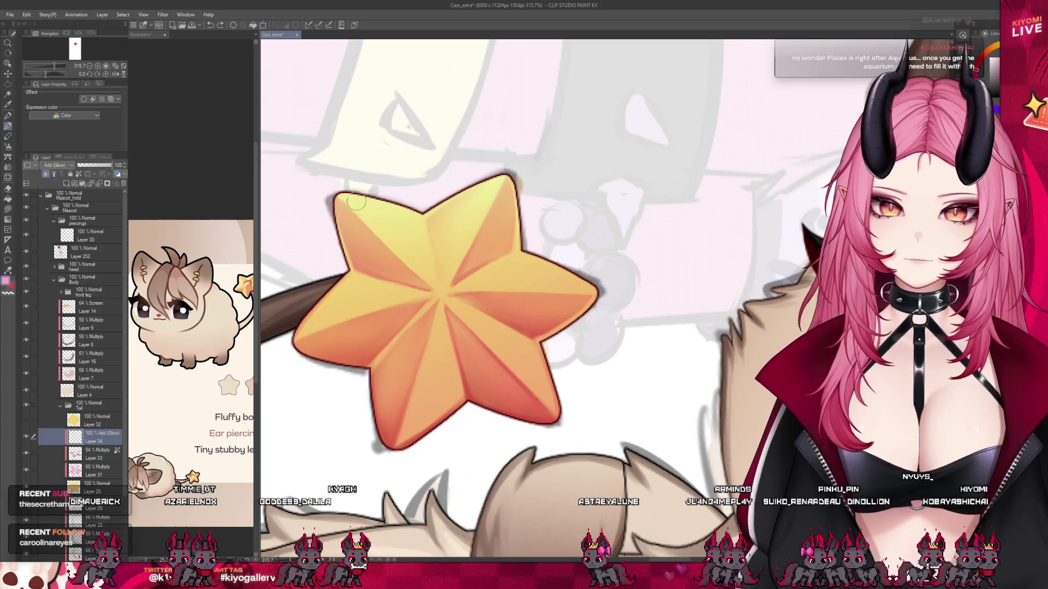
pyautogui.moveTo(436, 290); pyautogui.dragTo(352, 208)
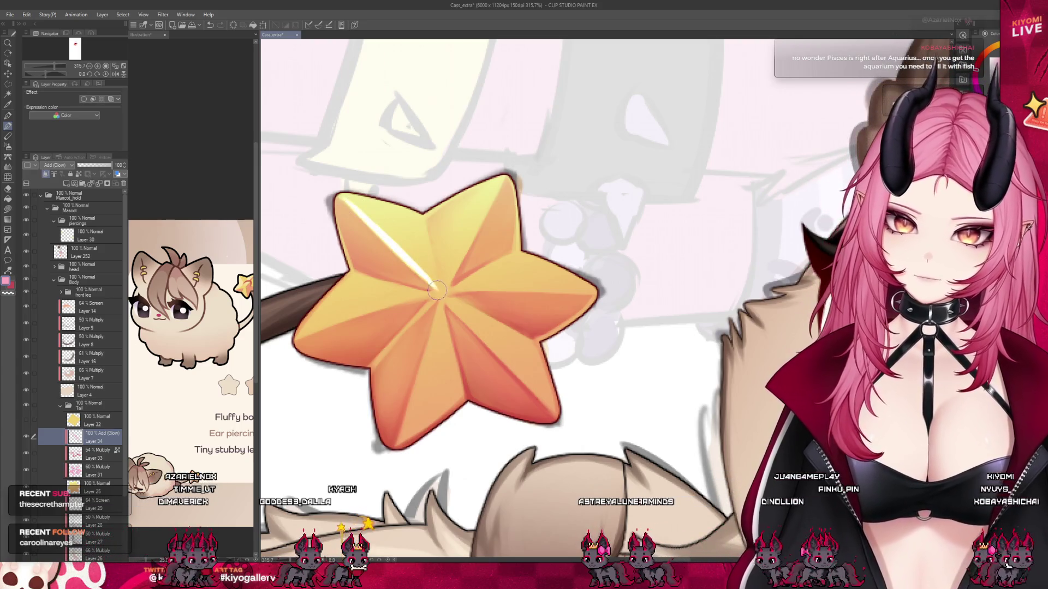
pyautogui.moveTo(410, 231)
pyautogui.mouseDown()
pyautogui.moveTo(382, 219)
pyautogui.moveTo(420, 267)
pyautogui.moveTo(393, 235)
pyautogui.moveTo(413, 252)
pyautogui.mouseUp()
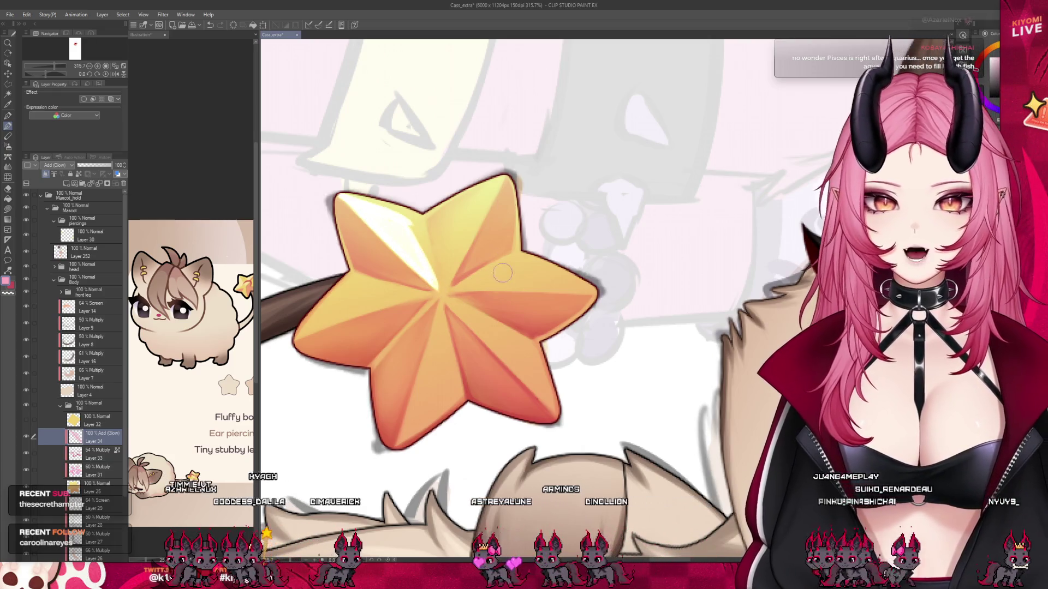
# Paint white highlights along the upper-right arm ridge and a wedge on the right arm.
pyautogui.moveTo(500, 188); pyautogui.dragTo(444, 289)
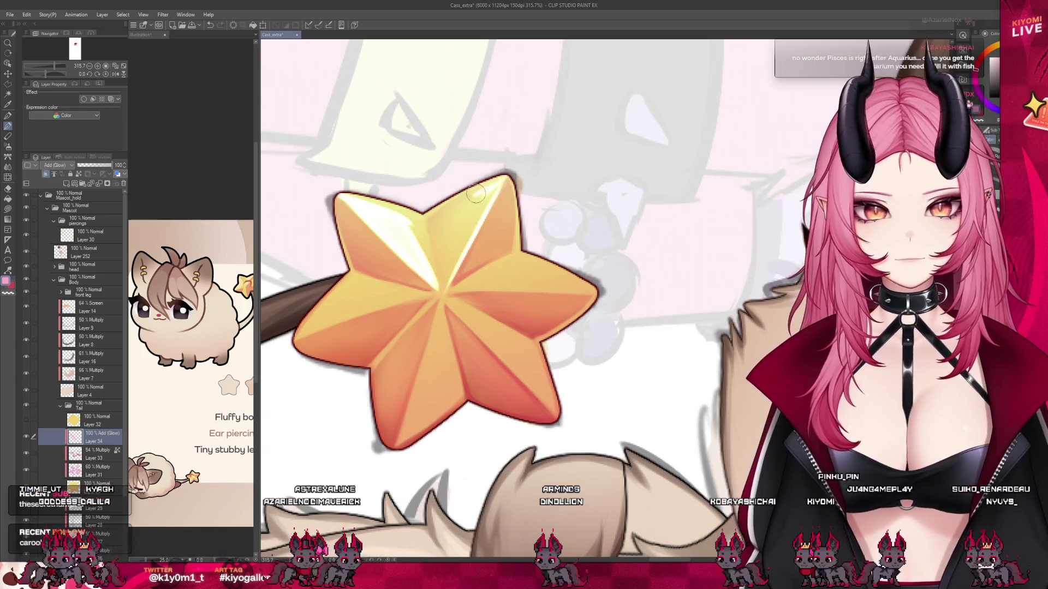
pyautogui.moveTo(490, 186); pyautogui.dragTo(449, 278)
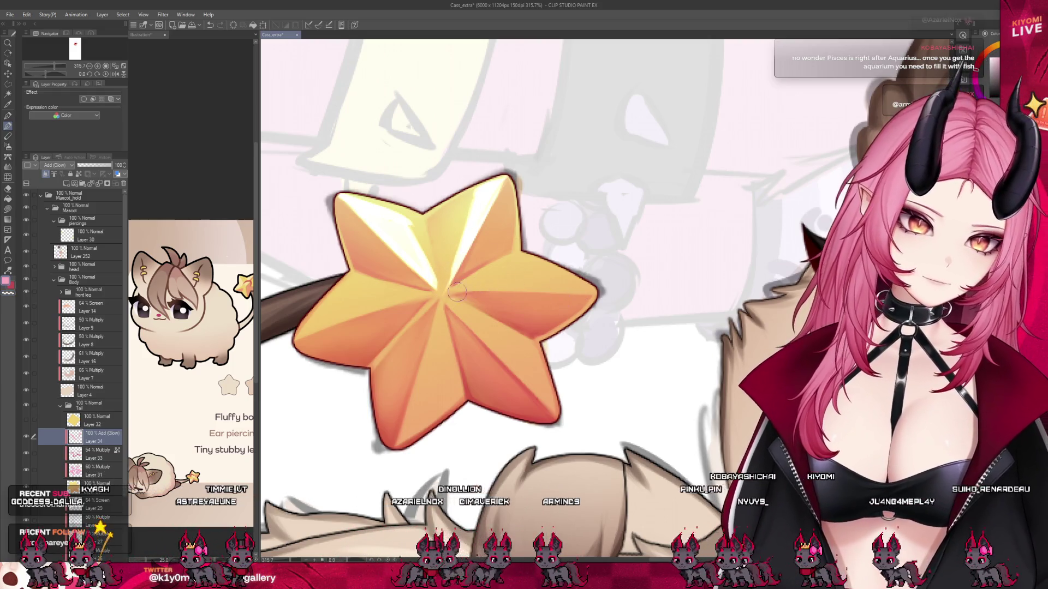
pyautogui.moveTo(592, 290)
pyautogui.mouseDown()
pyautogui.moveTo(521, 258)
pyautogui.moveTo(484, 276)
pyautogui.moveTo(524, 273)
pyautogui.moveTo(560, 294)
pyautogui.mouseUp()
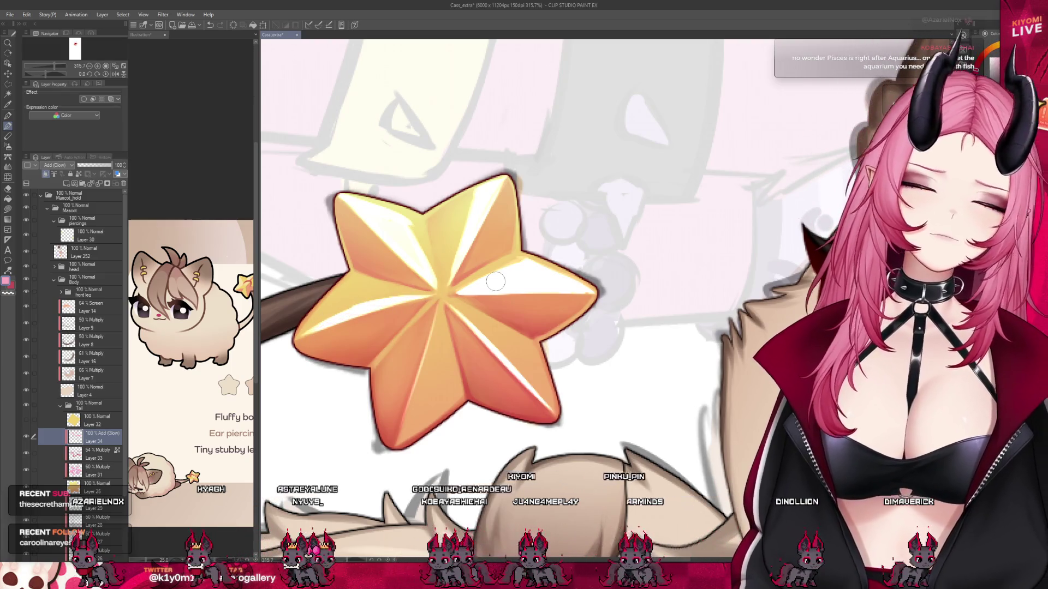
# Lower Layer 34's highlight opacity to 40%, then flip to Illustration and back to Cass_extra.
pyautogui.scroll(-1, 471, 331)
pyautogui.scroll(-10, 470, 331)
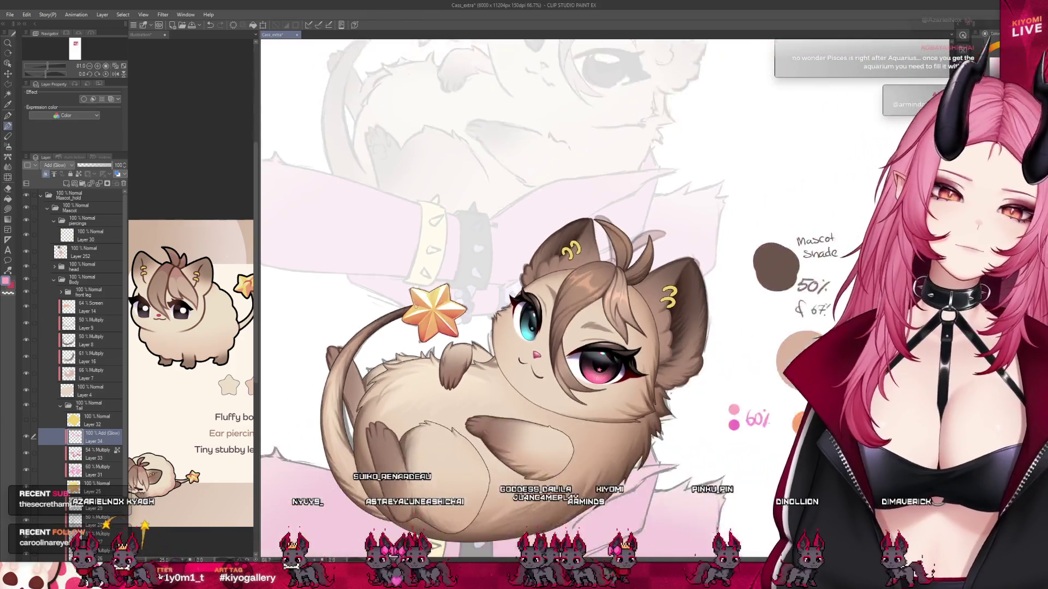
pyautogui.scroll(1, 507, 276)
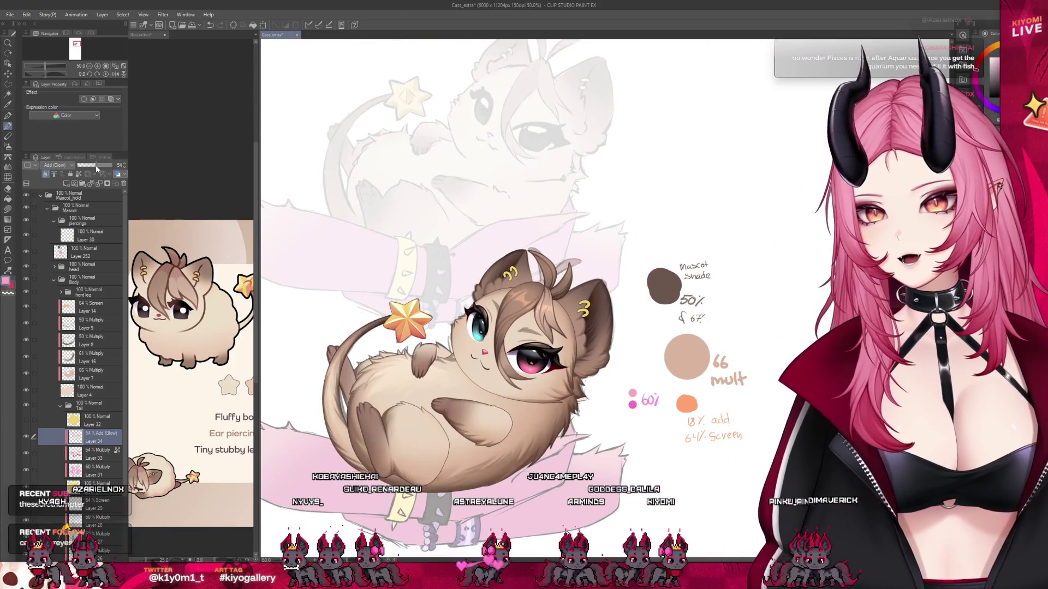
pyautogui.moveTo(96, 169); pyautogui.dragTo(90, 166)
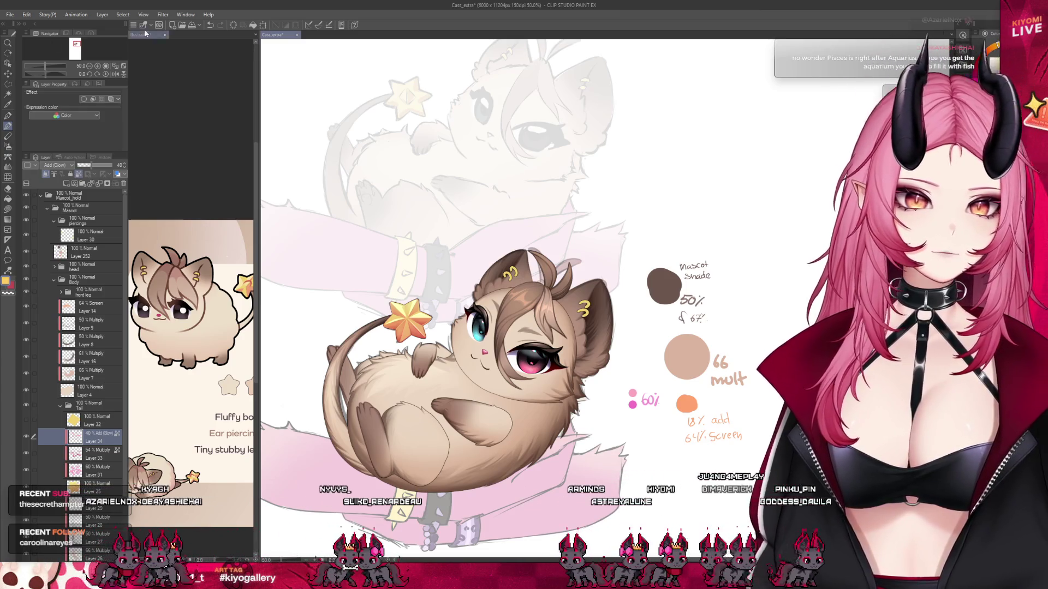
pyautogui.scroll(-3, 457, 275)
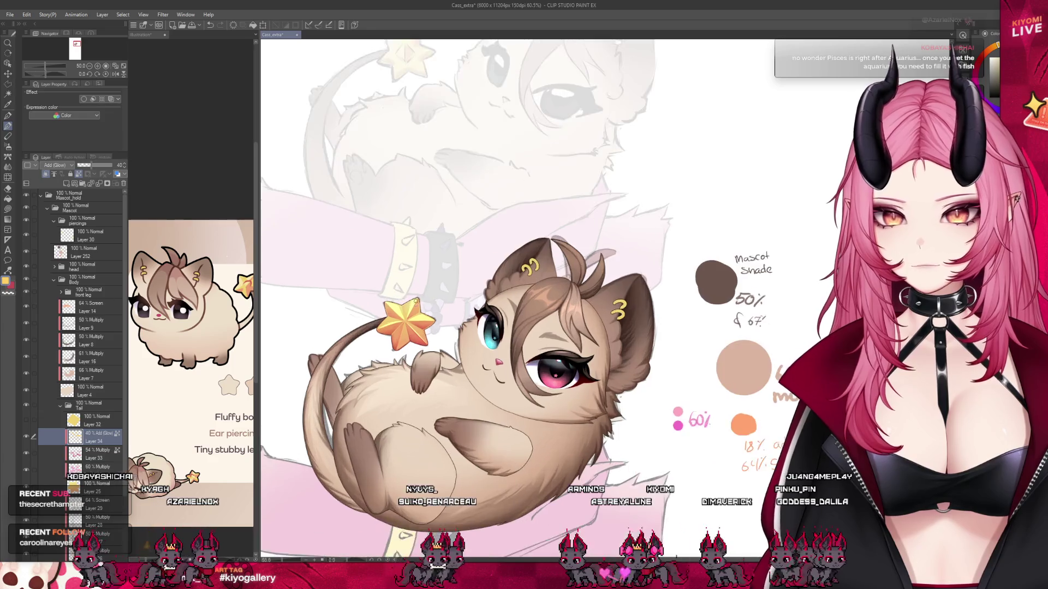
pyautogui.hotkey('ctrl', 'Tab')
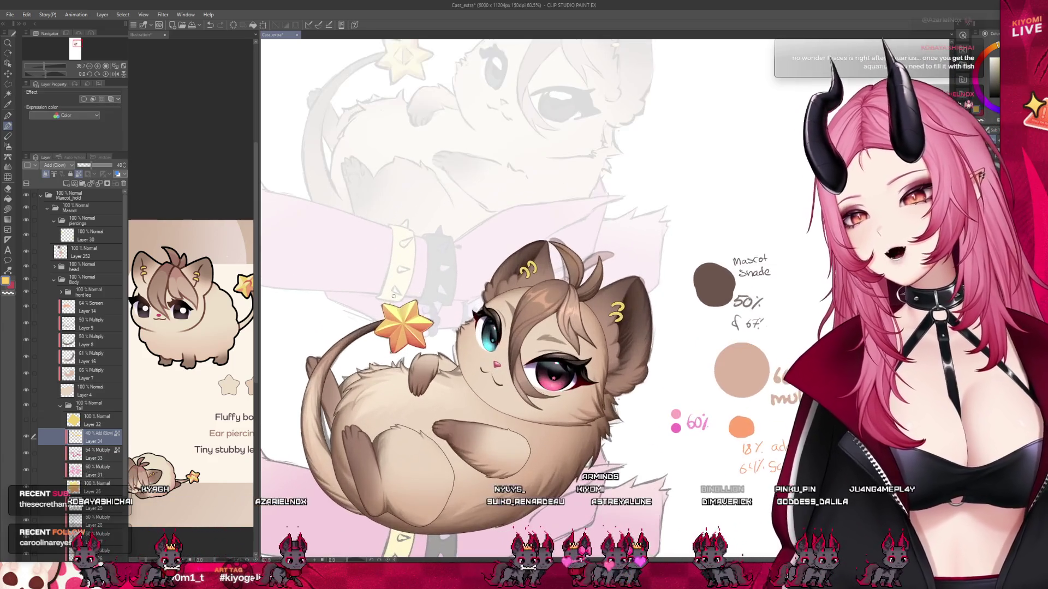
pyautogui.hotkey('ctrl', 'Tab')
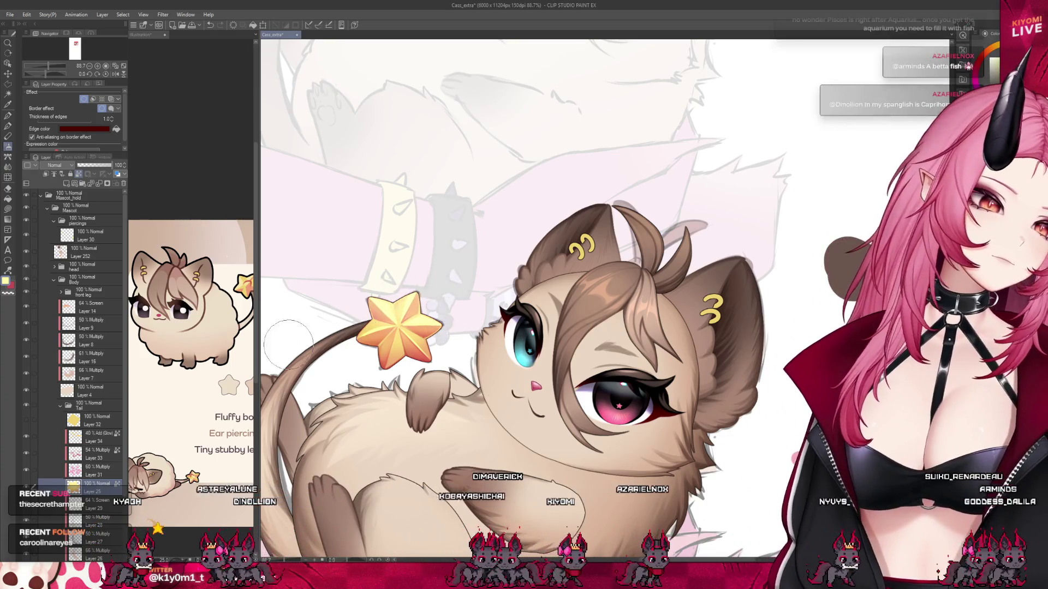
pyautogui.scroll(-3, 373, 258)
pyautogui.scroll(-2, 373, 258)
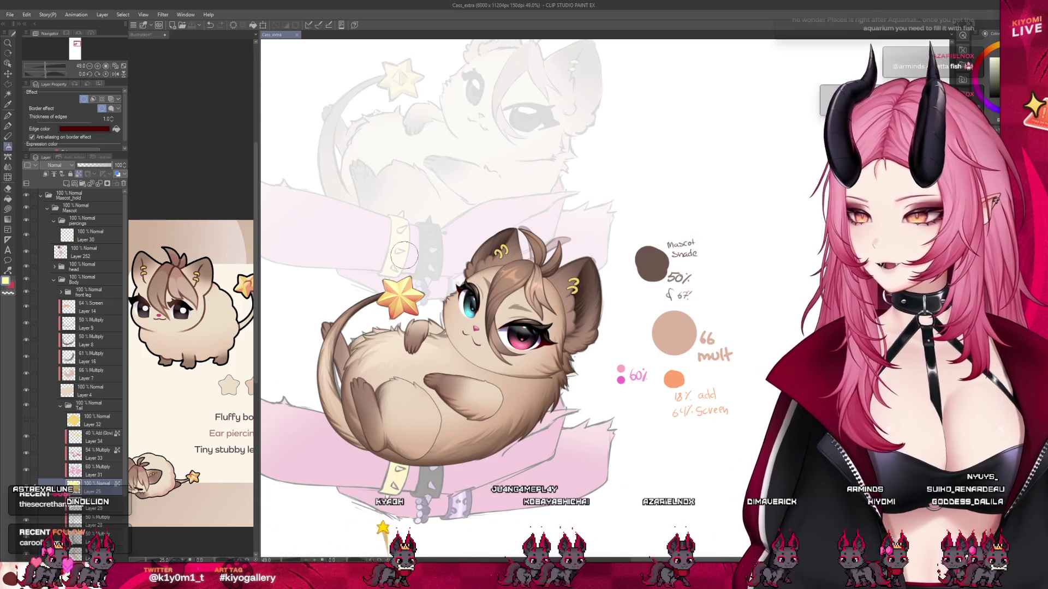
pyautogui.scroll(3, 408, 319)
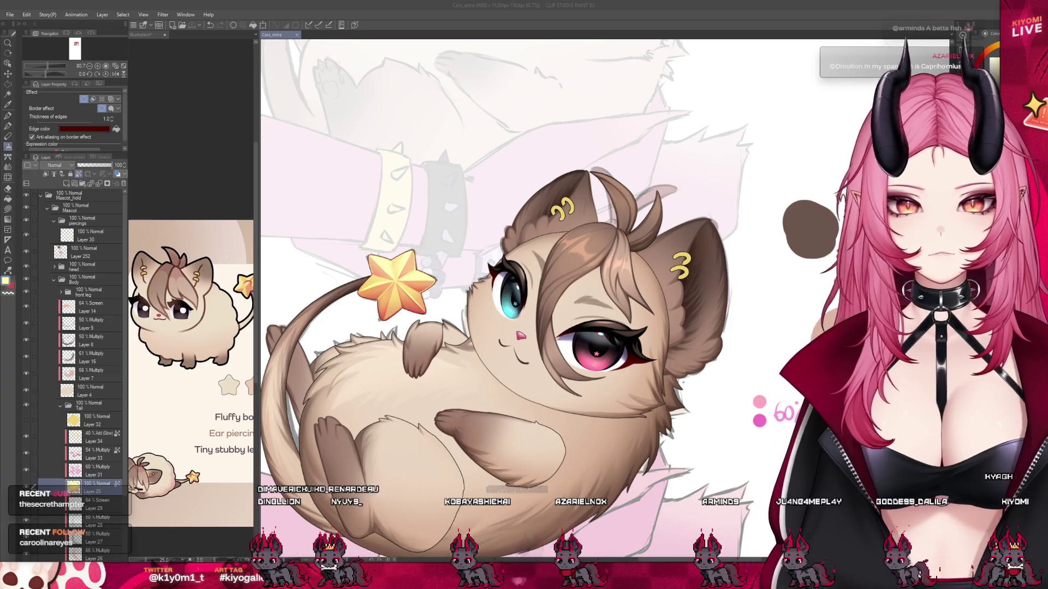
pyautogui.keyDown('ctrl'); pyautogui.click(451, 294); pyautogui.keyUp('ctrl')
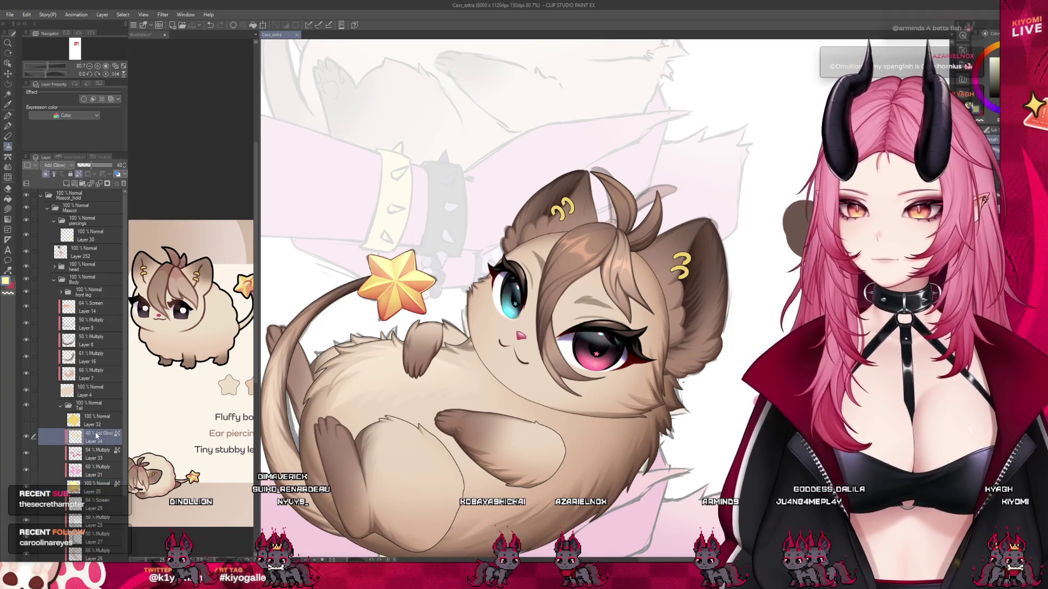
pyautogui.scroll(-2, 451, 294)
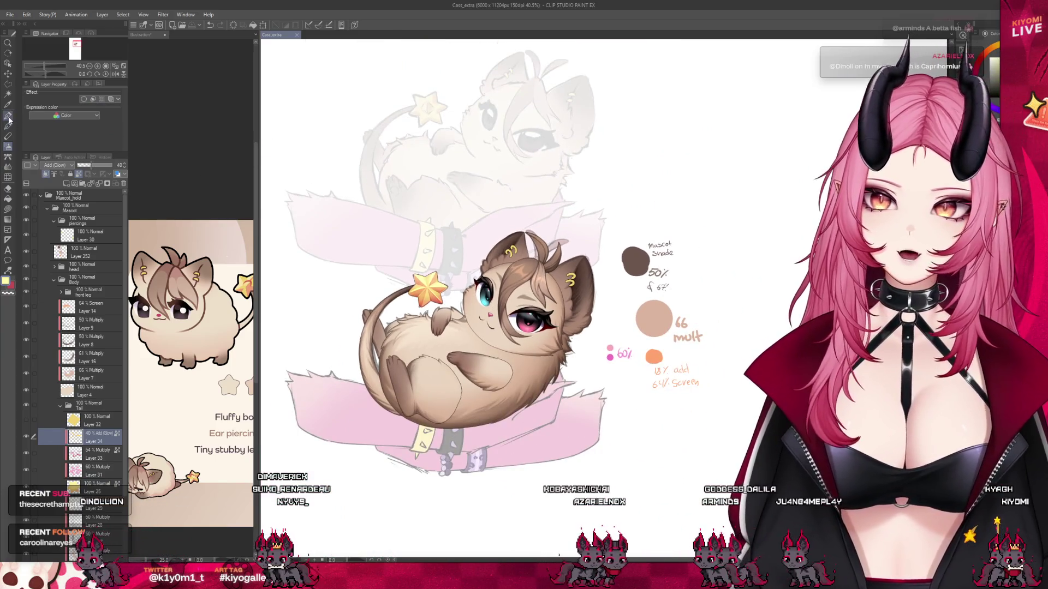
pyautogui.scroll(2, 366, 248)
pyautogui.moveTo(91, 165); pyautogui.dragTo(143, 171)
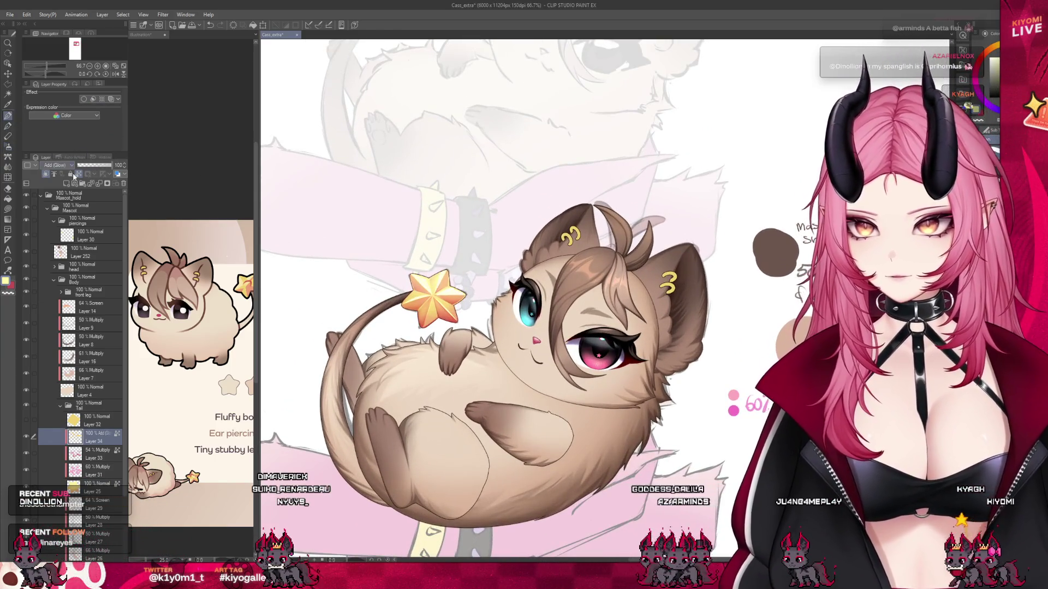
pyautogui.hotkey('ctrl', 'z')
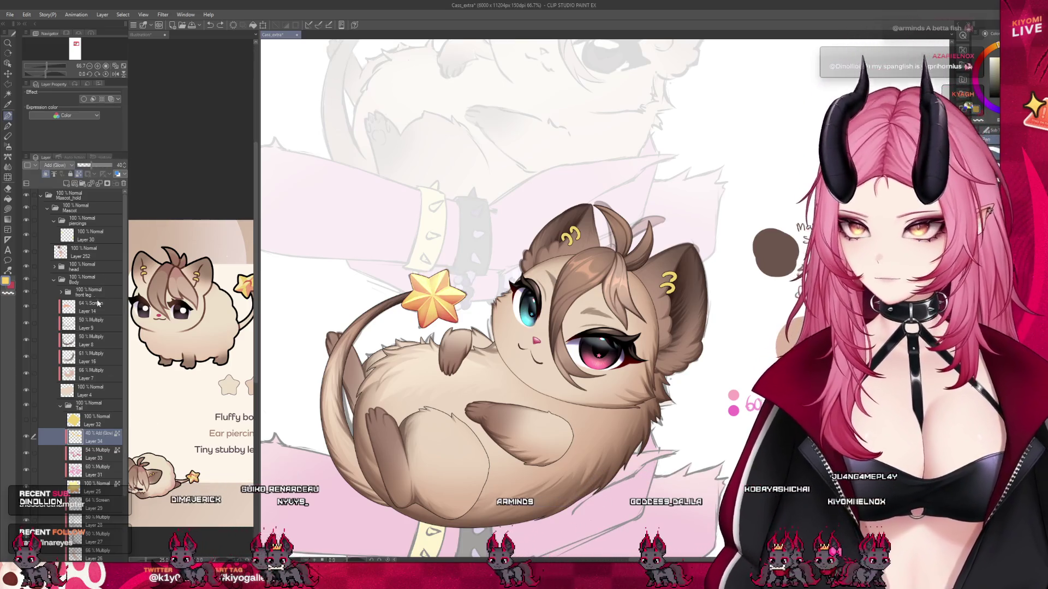
pyautogui.click(85, 252)
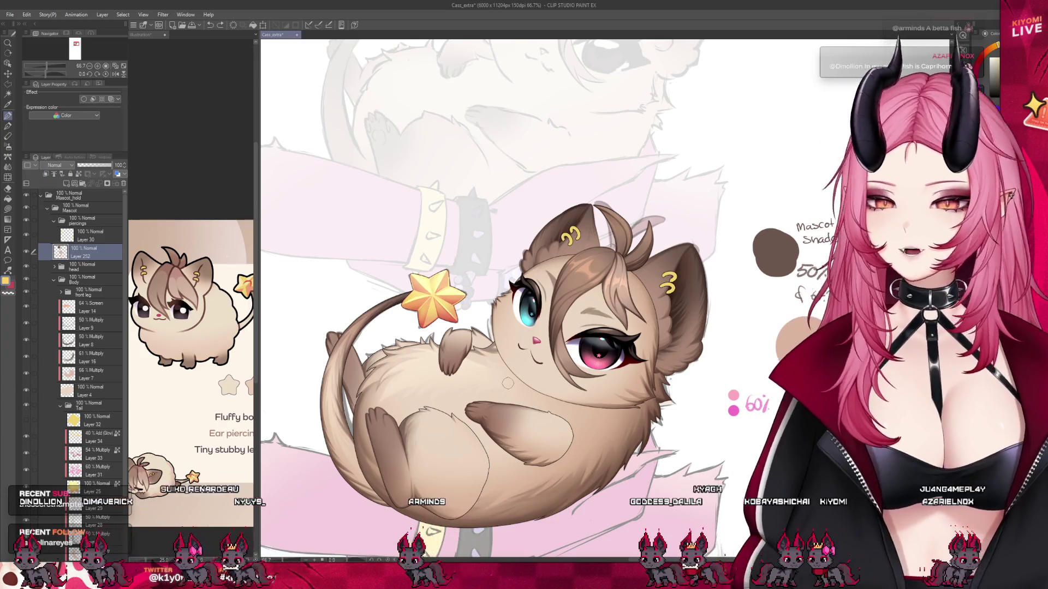
pyautogui.click(733, 434)
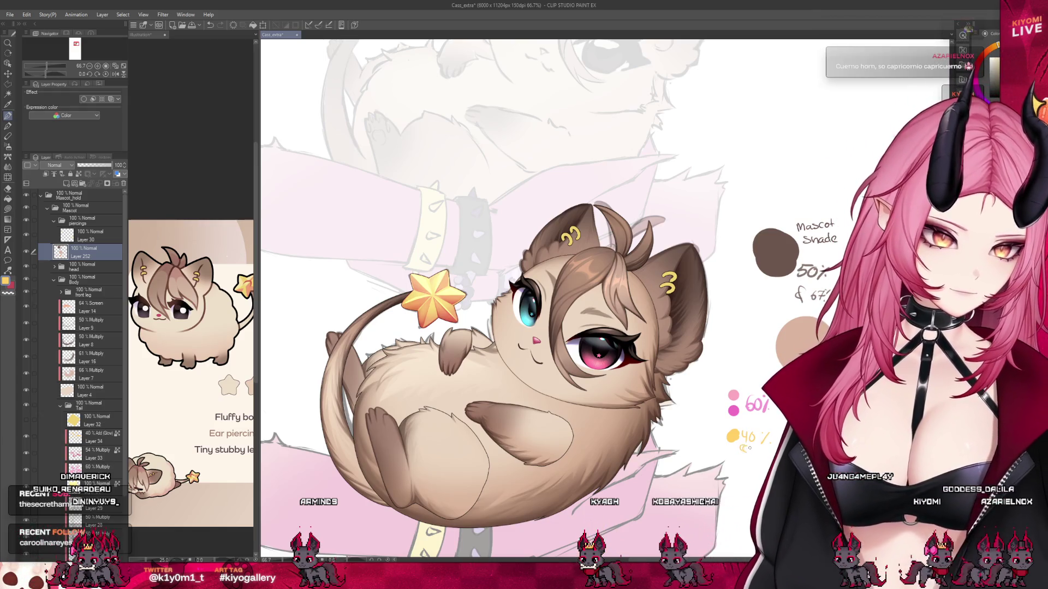
pyautogui.moveTo(751, 448); pyautogui.dragTo(755, 448)
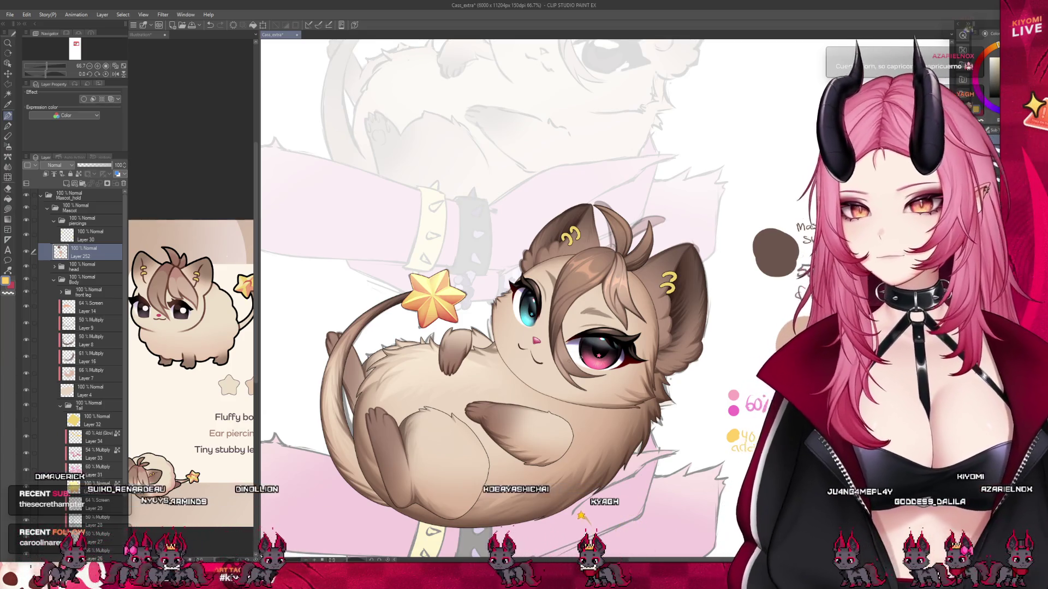
pyautogui.scroll(-3, 420, 363)
pyautogui.scroll(3, 435, 376)
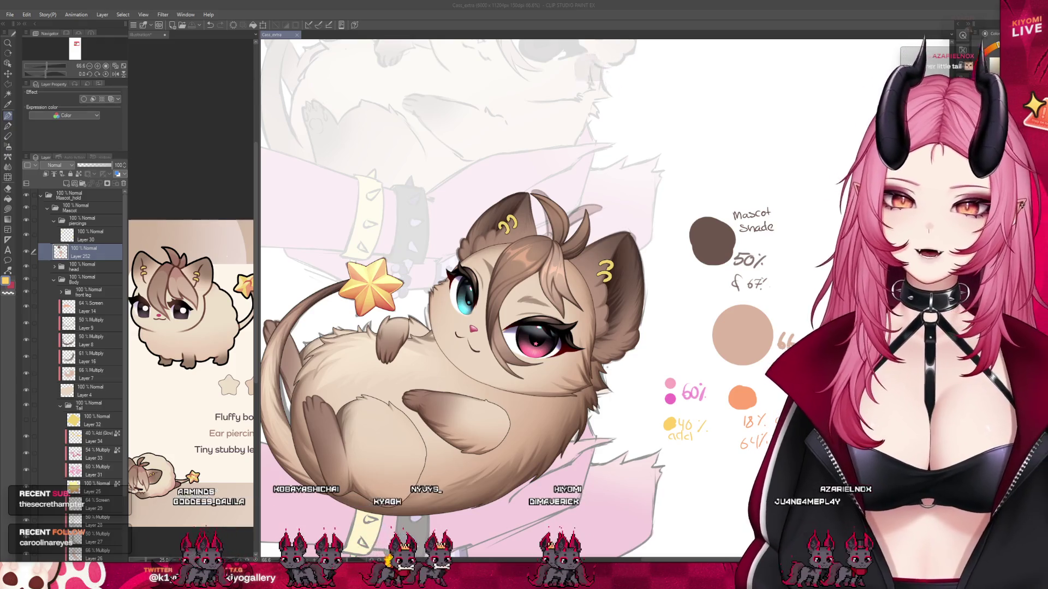
pyautogui.scroll(-3, 514, 356)
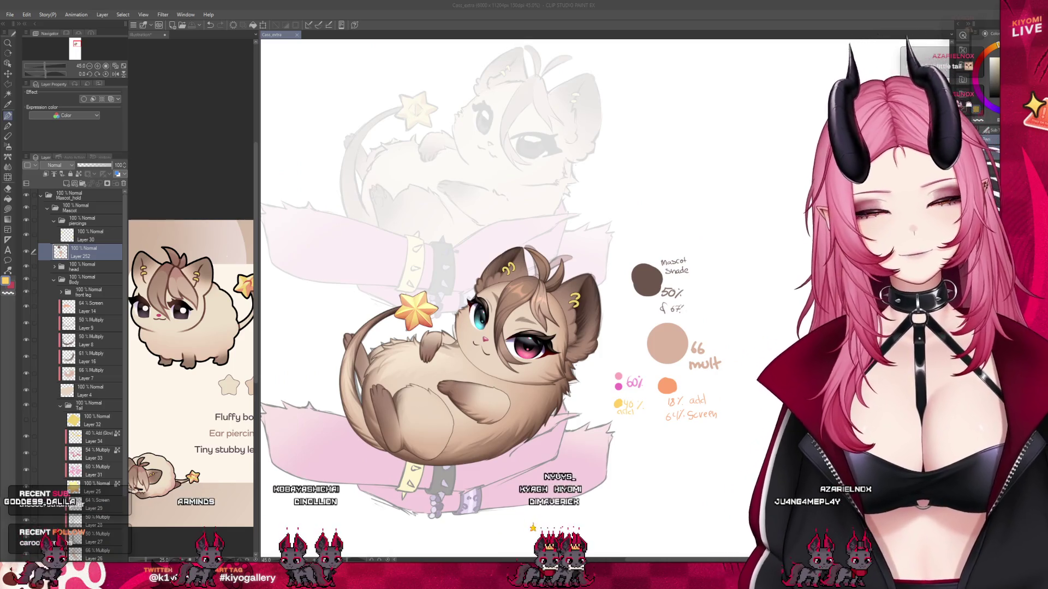
pyautogui.scroll(-1, 435, 258)
pyautogui.scroll(3, 494, 332)
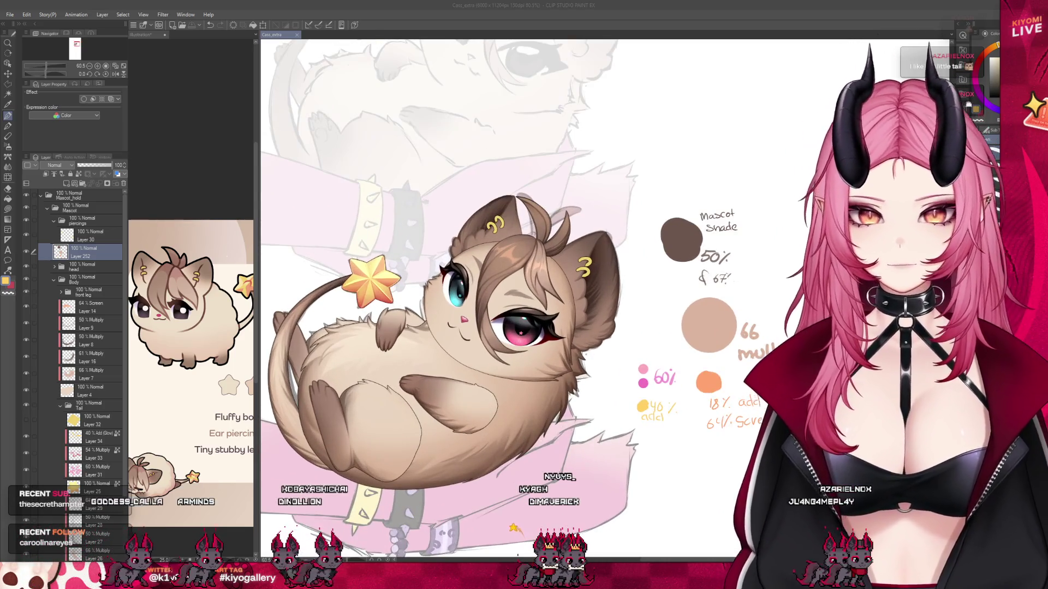
# Select the ear piercings layer, zoom in, and eyedrop the orange from the tail star.
pyautogui.scroll(1, 409, 273)
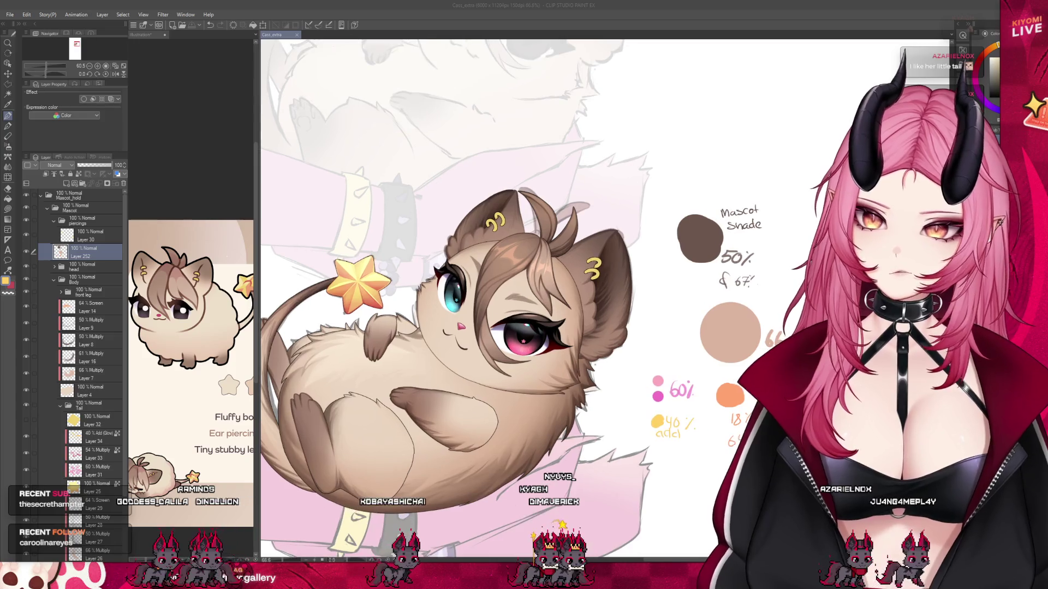
pyautogui.click(82, 235)
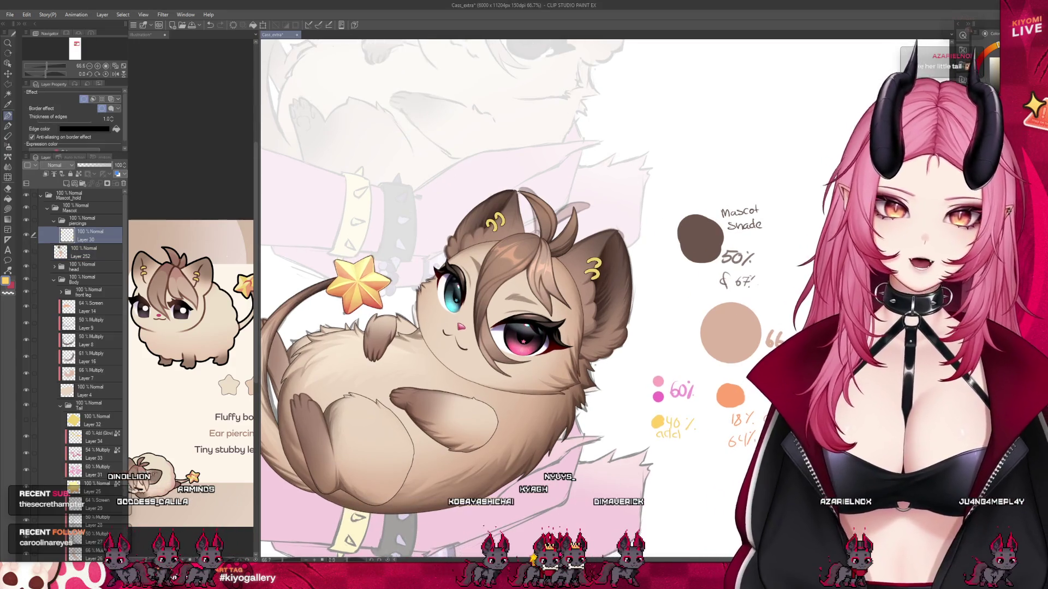
pyautogui.hotkey('ctrl', '+')
pyautogui.click(8, 148)
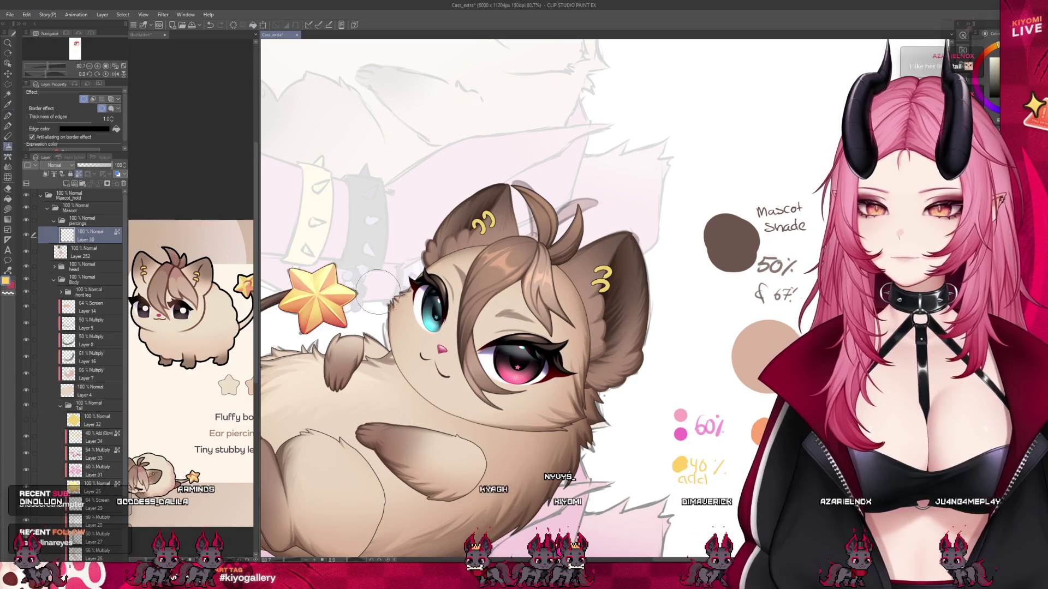
pyautogui.scroll(1, 308, 279)
pyautogui.scroll(3, 494, 213)
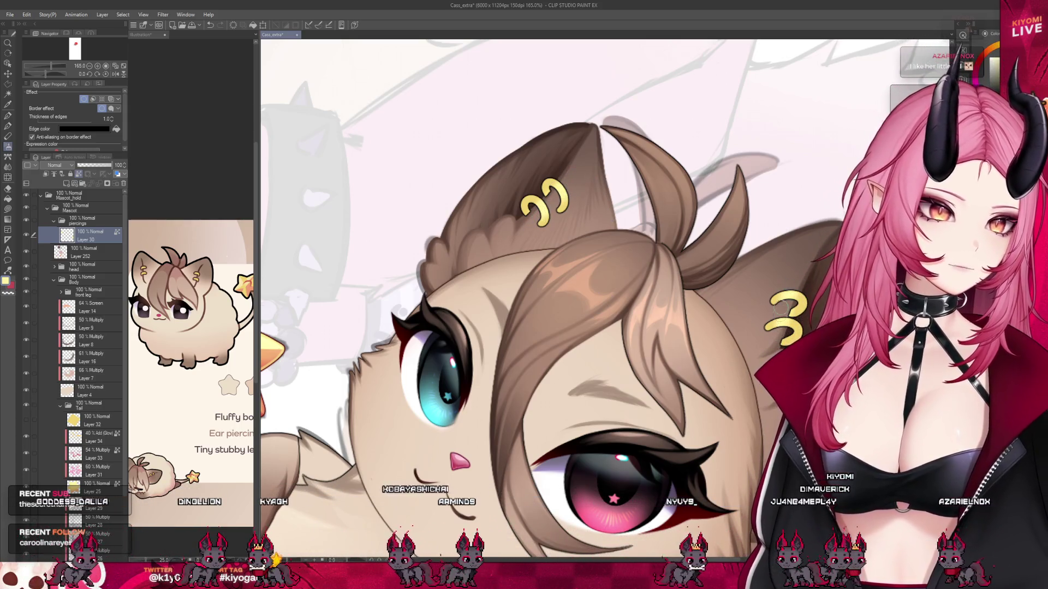
pyautogui.scroll(-2, 732, 261)
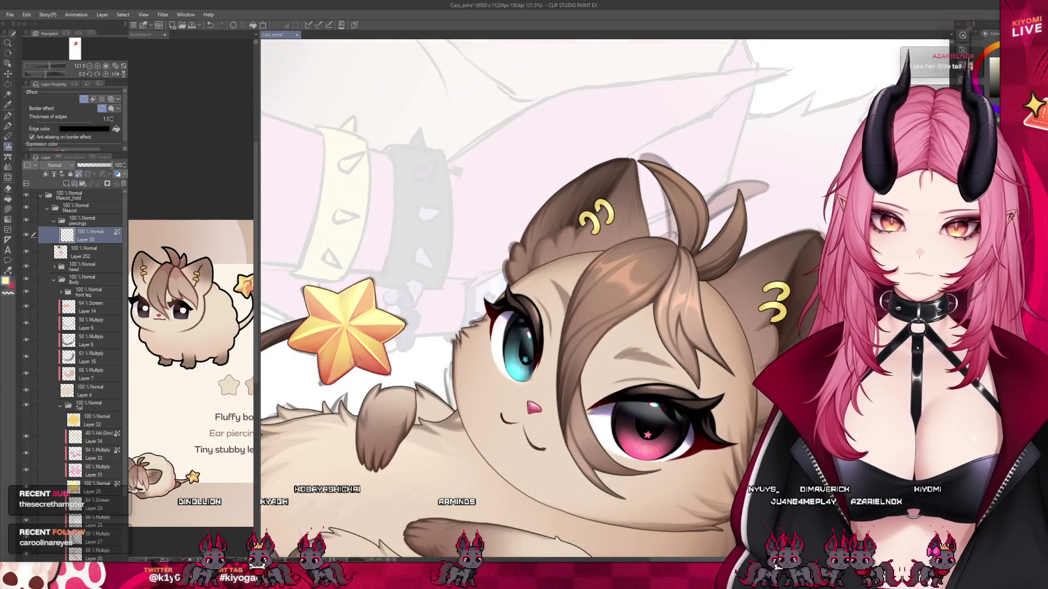
pyautogui.keyDown('alt'); pyautogui.click(354, 361); pyautogui.keyUp('alt')
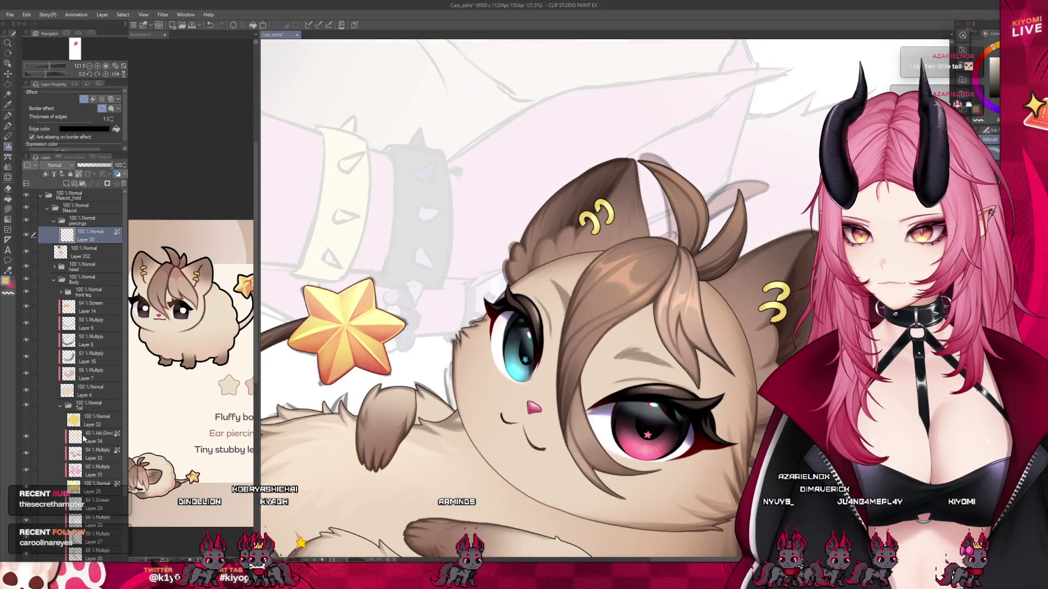
# Hide the star's 40% Add Glow layer, then reselect the ear piercings layer.
pyautogui.click(83, 438)
pyautogui.click(26, 437)
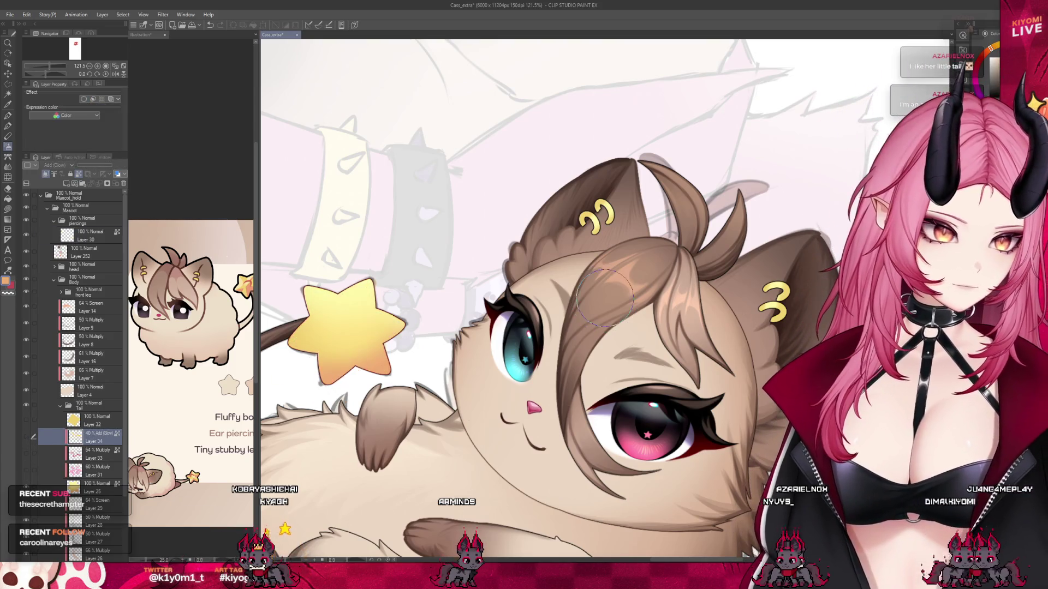
pyautogui.click(100, 235)
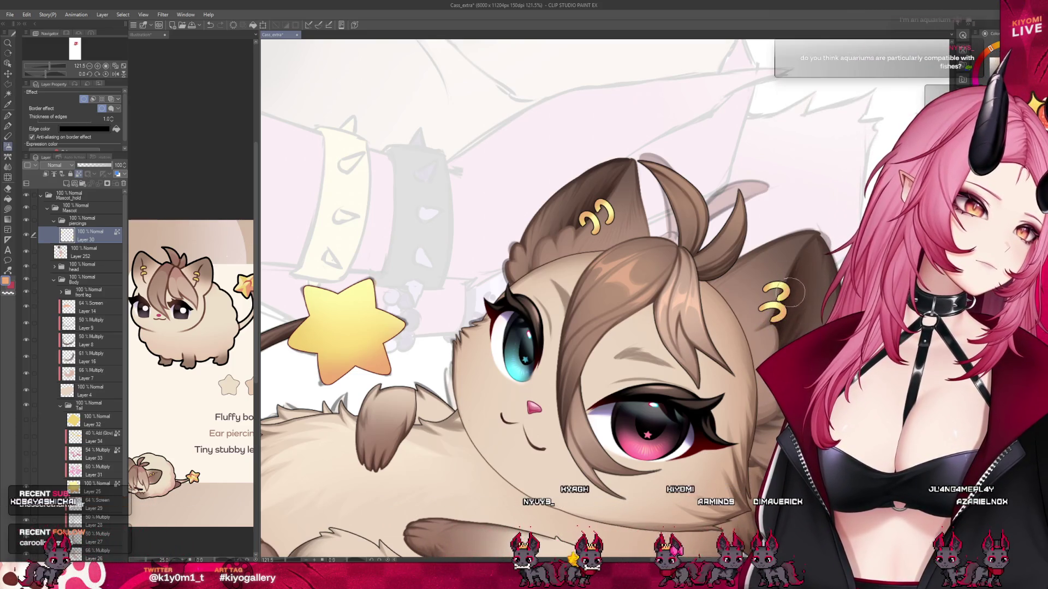
# Select the tail group's 60% Multiply layer, then the star's base layer, Layer 32.
pyautogui.scroll(-2, 493, 263)
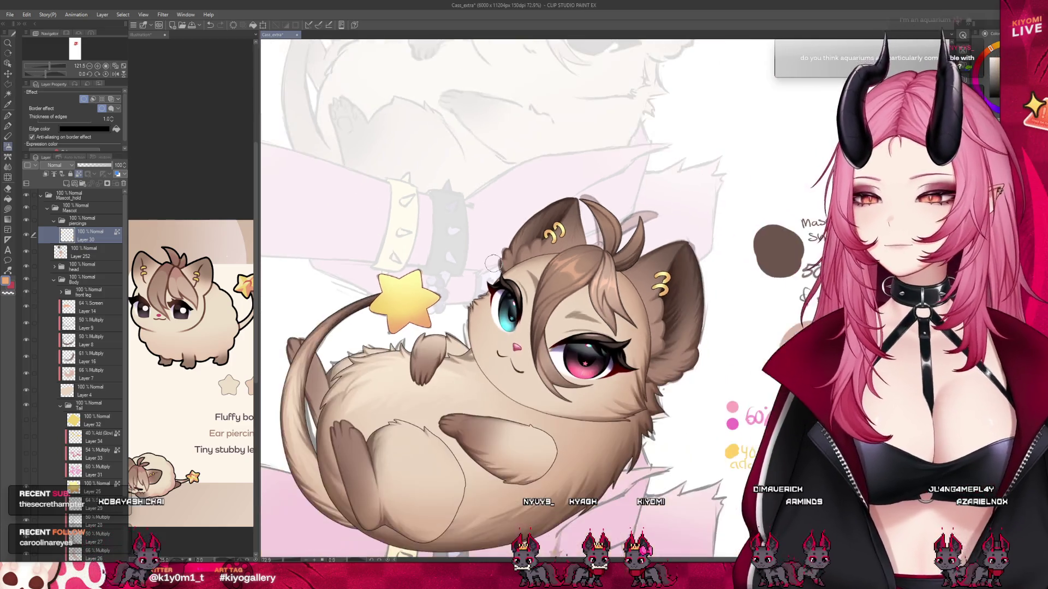
pyautogui.scroll(-2, 447, 241)
pyautogui.click(49, 470)
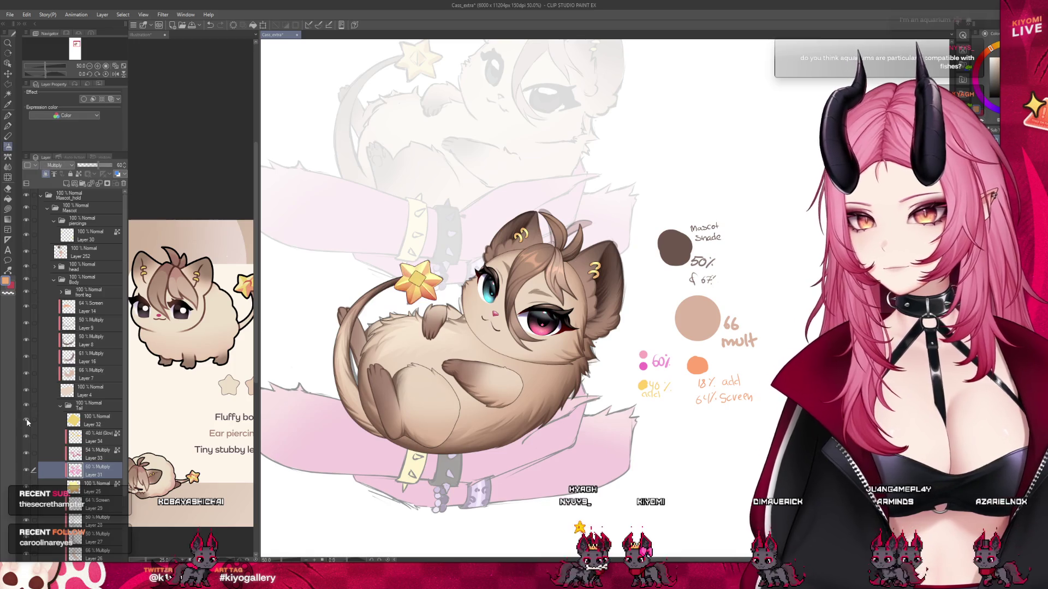
pyautogui.scroll(-1, 447, 273)
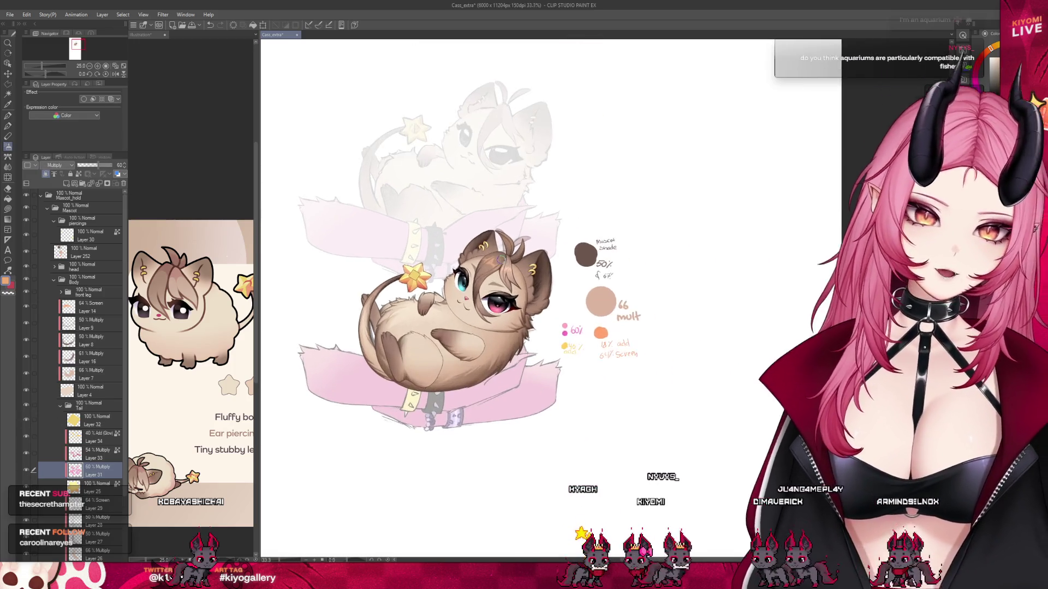
pyautogui.click(93, 420)
pyautogui.scroll(5, 385, 269)
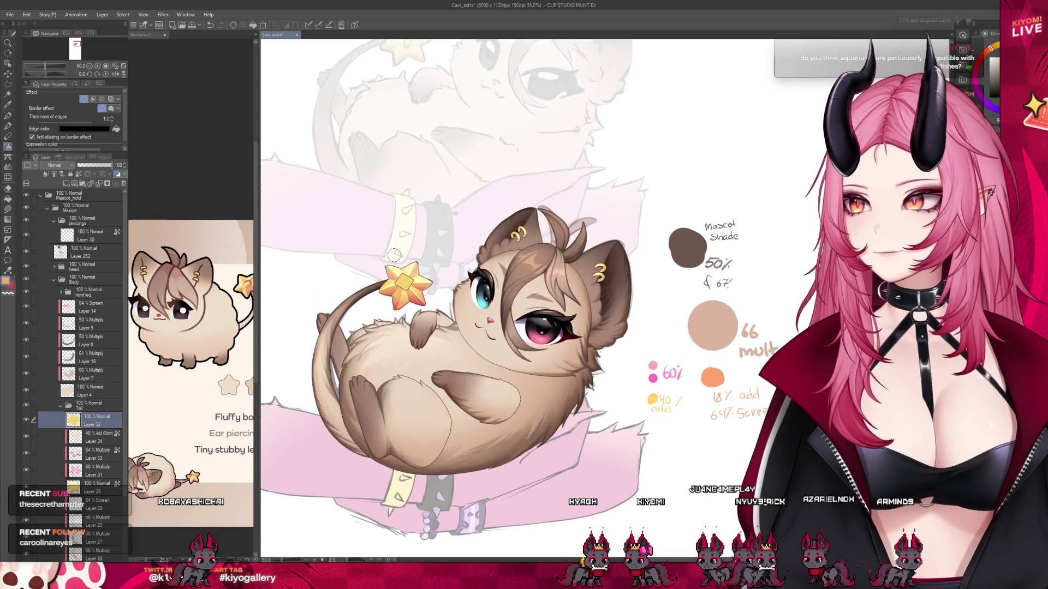
pyautogui.scroll(2, 388, 288)
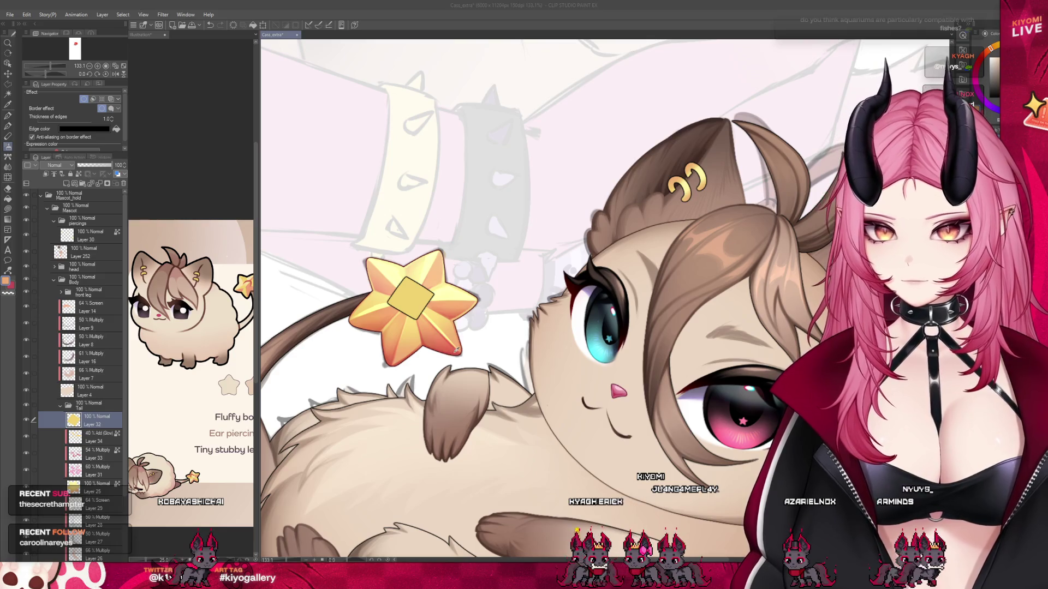
pyautogui.scroll(3, 385, 273)
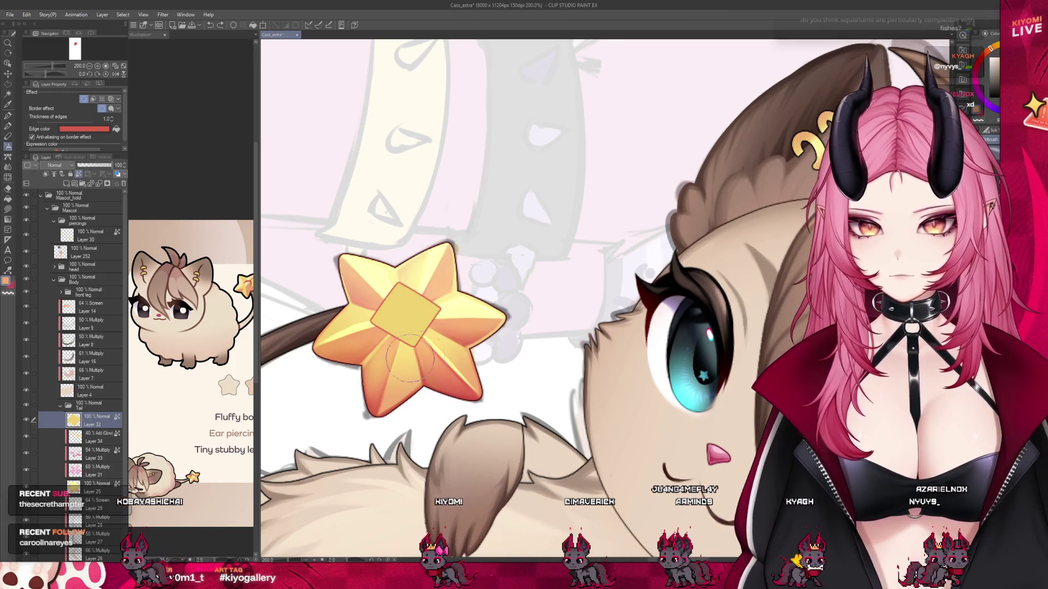
pyautogui.keyDown('ctrl'); pyautogui.keyDown('shift'); pyautogui.click(456, 365); pyautogui.keyUp('shift'); pyautogui.keyUp('ctrl')
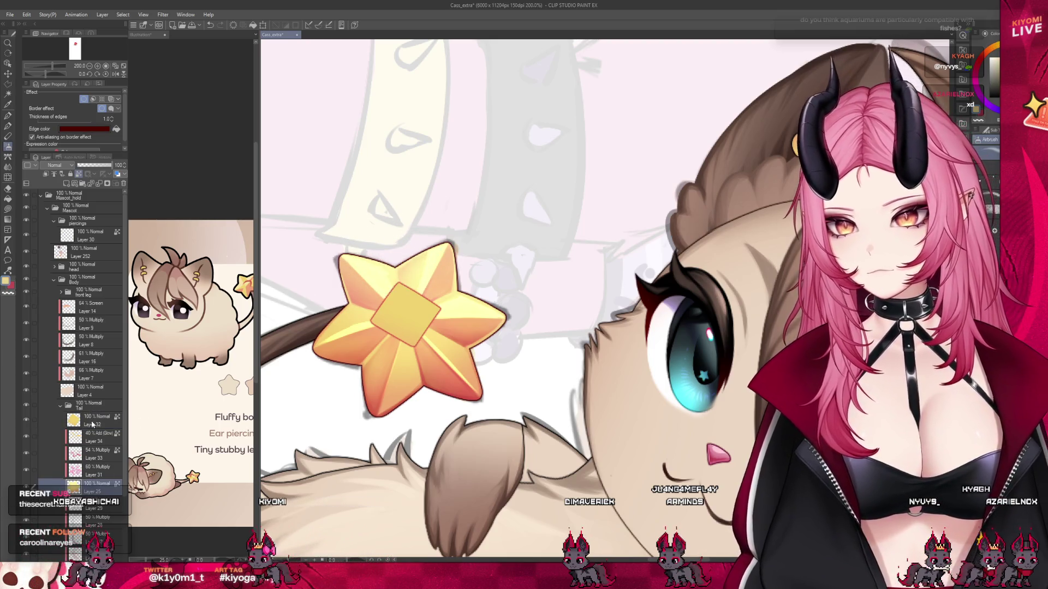
pyautogui.keyDown('ctrl'); pyautogui.keyDown('shift'); pyautogui.click(445, 283); pyautogui.keyUp('shift'); pyautogui.keyUp('ctrl')
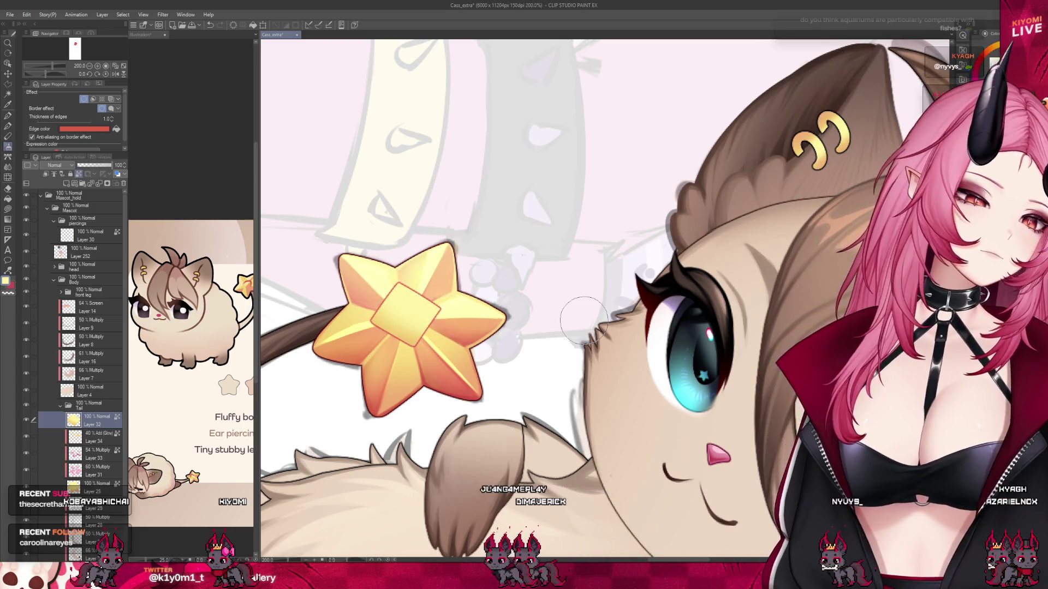
pyautogui.scroll(-5, 434, 294)
pyautogui.scroll(-1, 409, 250)
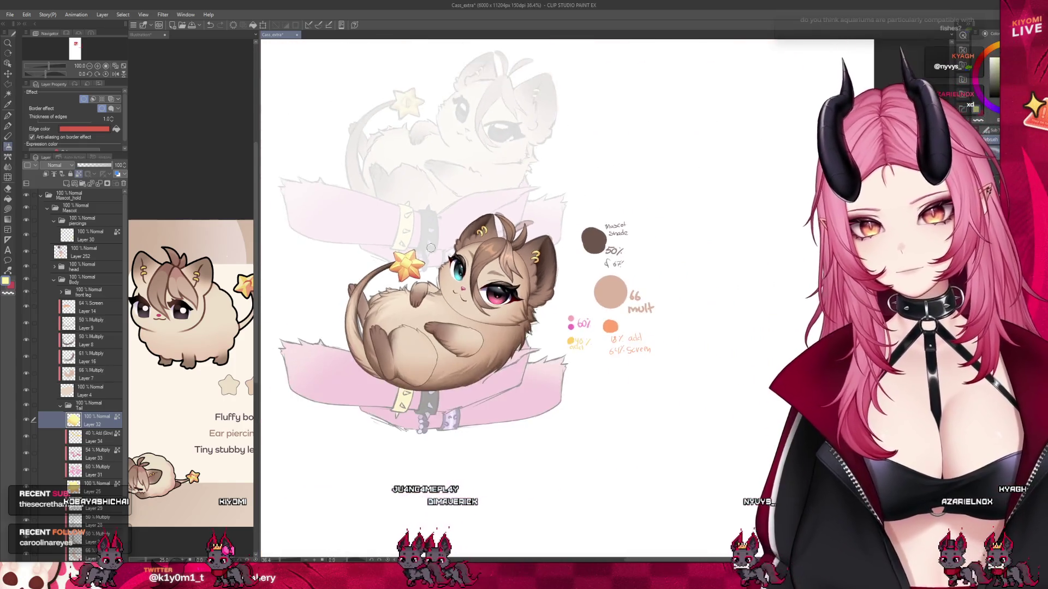
pyautogui.scroll(3, 423, 249)
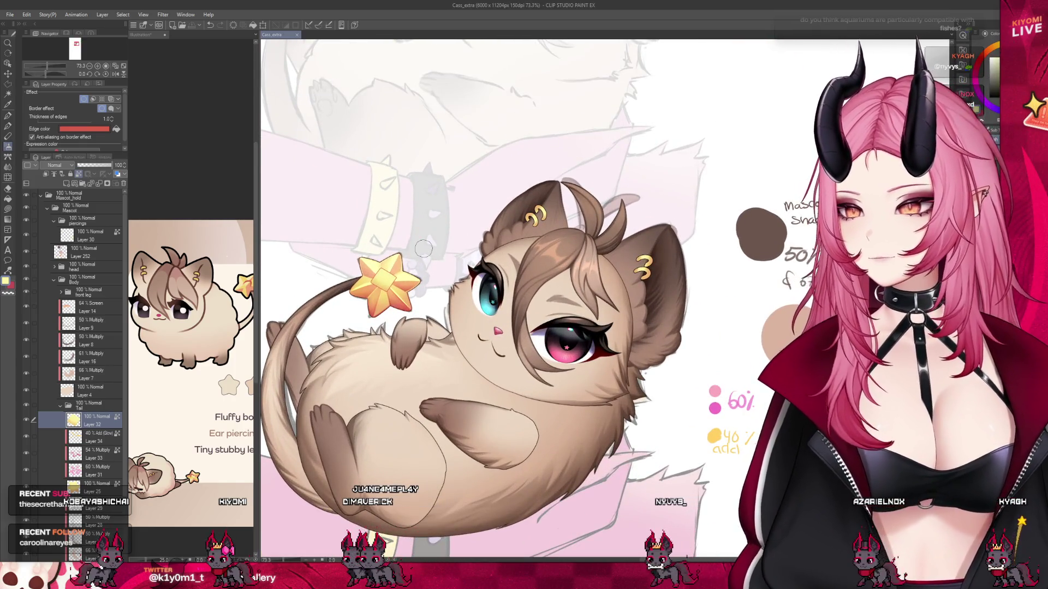
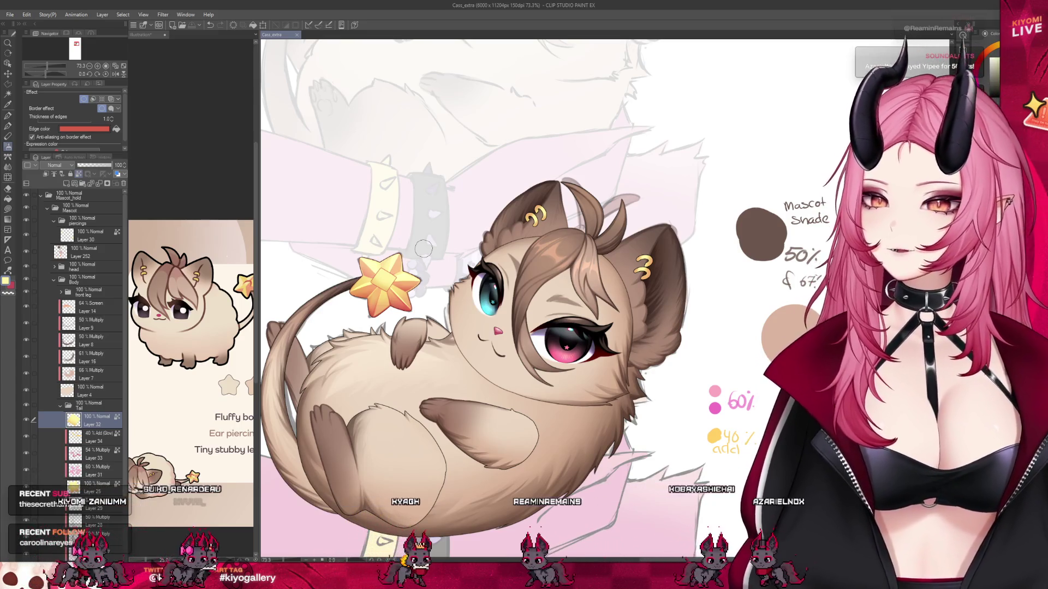
# Add a new Multiply layer above Layer 32 for shading the star tail, with the pen ready.
pyautogui.scroll(5, 423, 249)
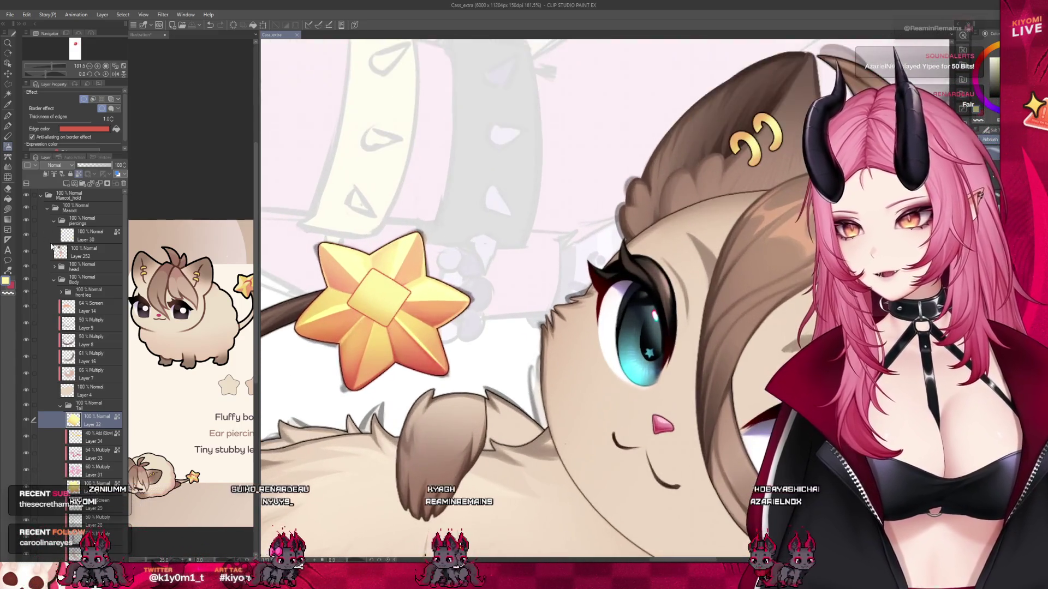
pyautogui.hotkey('ctrl', 'shift', 'n')
pyautogui.scroll(-2, 320, 224)
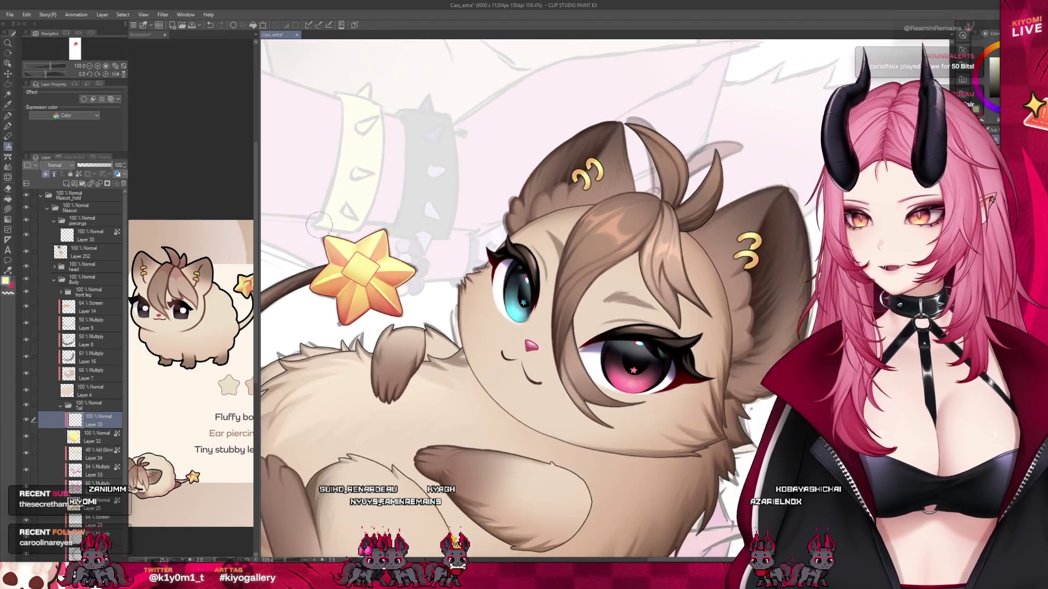
pyautogui.scroll(-1, 319, 223)
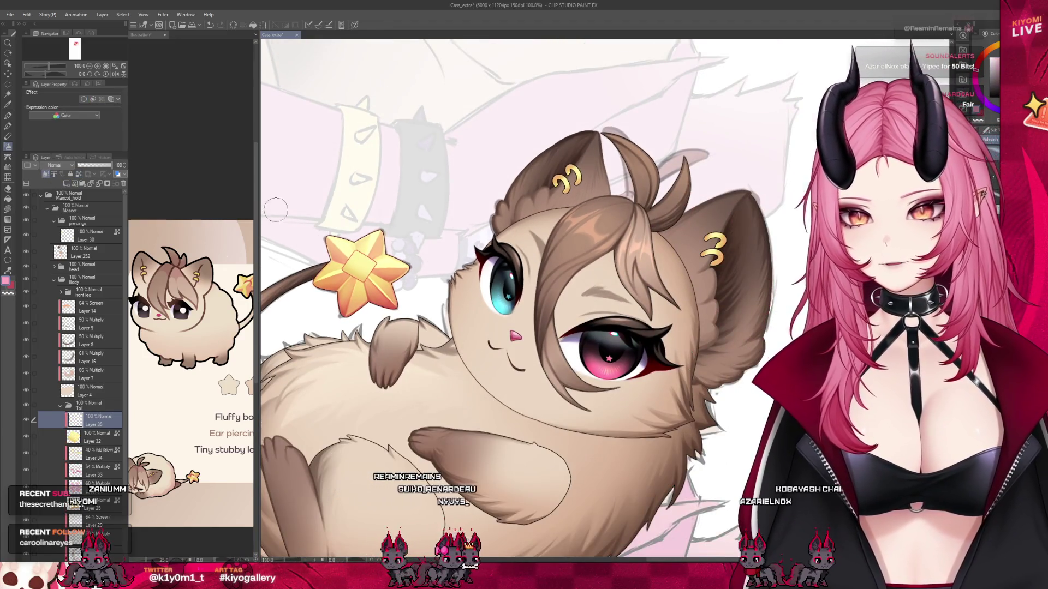
pyautogui.scroll(4, 325, 237)
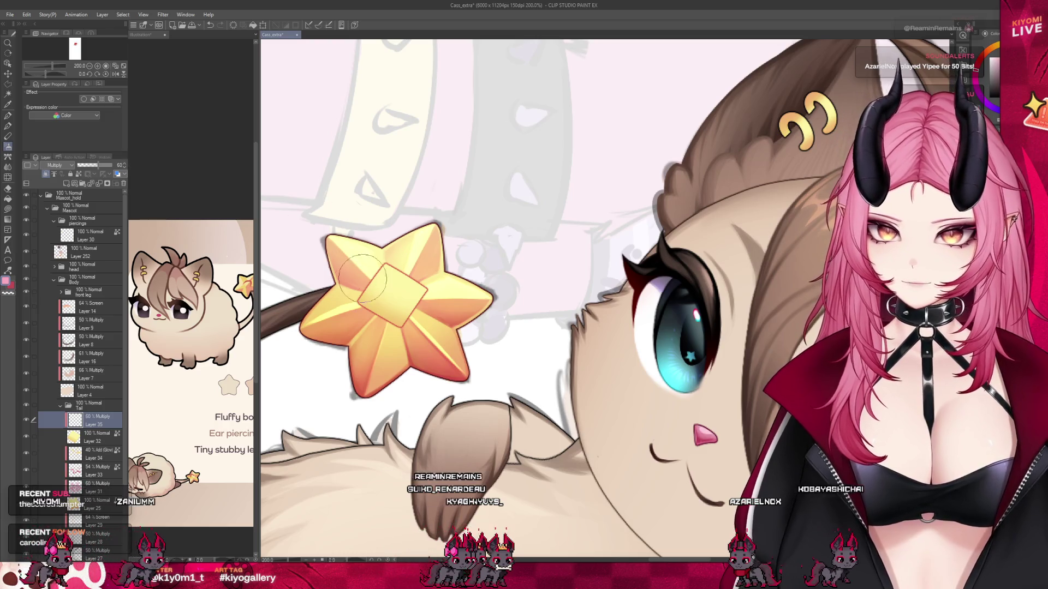
pyautogui.press('p')
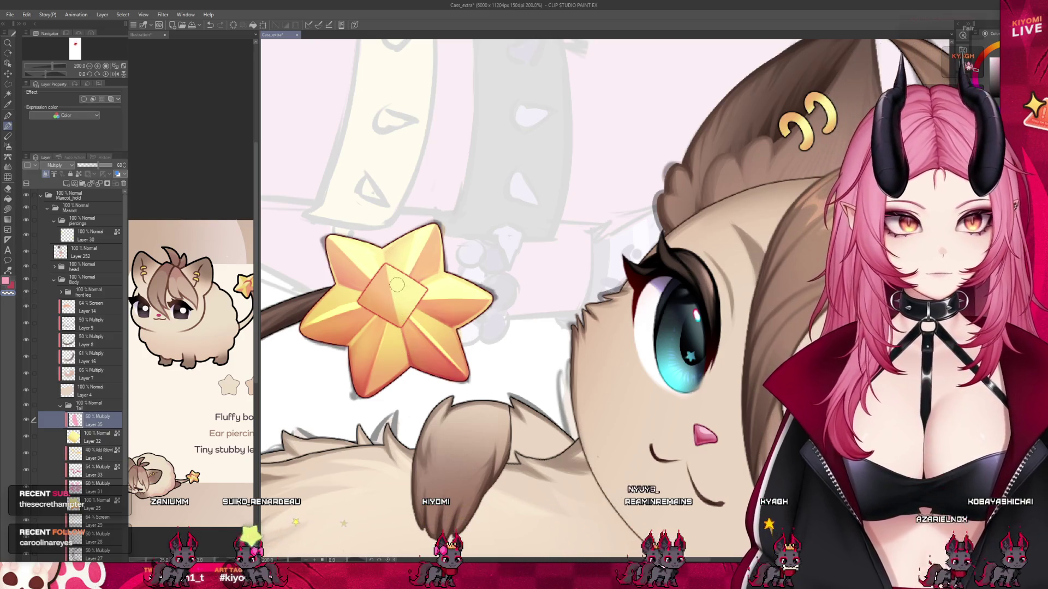
pyautogui.scroll(-4, 435, 252)
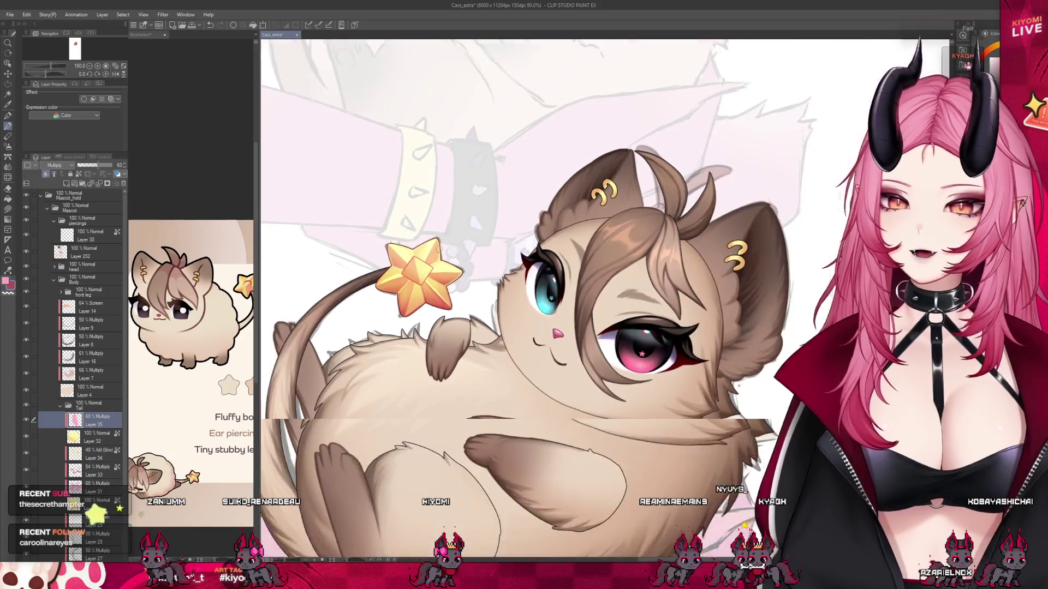
pyautogui.scroll(4, 414, 240)
pyautogui.scroll(3, 414, 240)
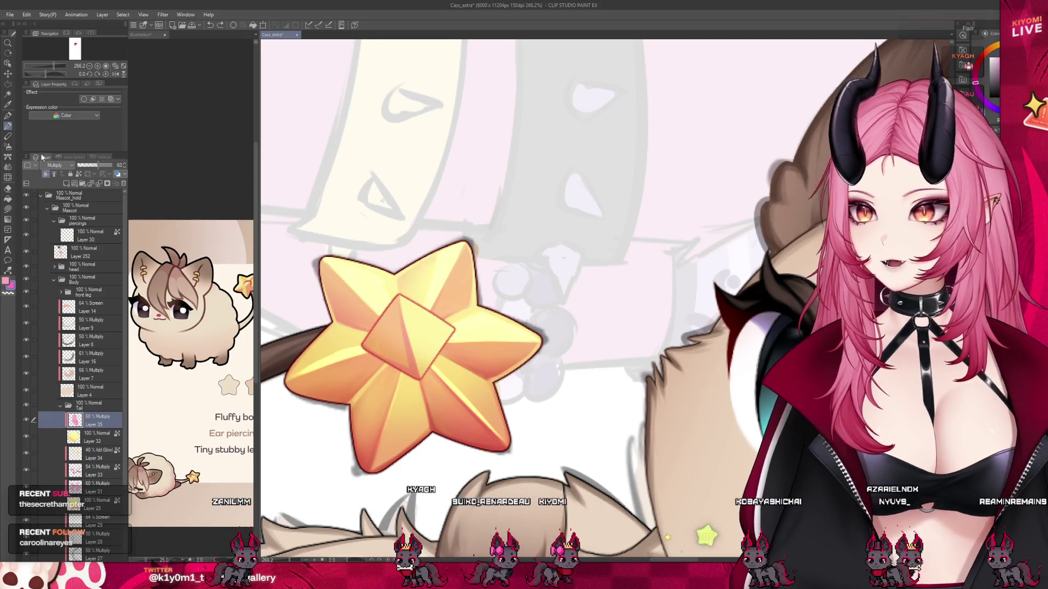
pyautogui.press('b')
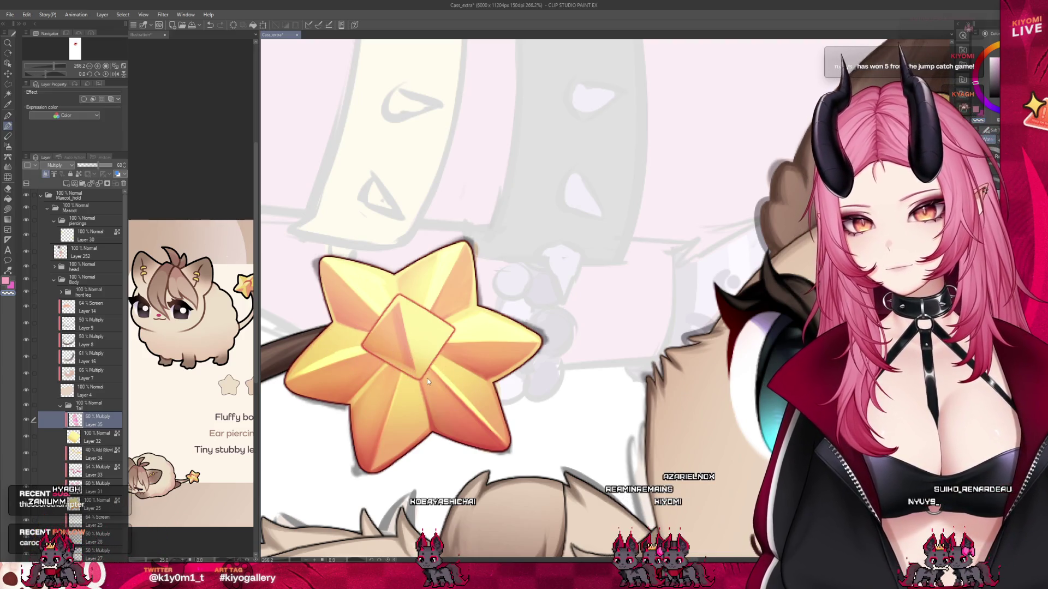
# Sample the star's light yellow from Layer 32, then return to Layer 35 with the pen.
pyautogui.click(93, 437)
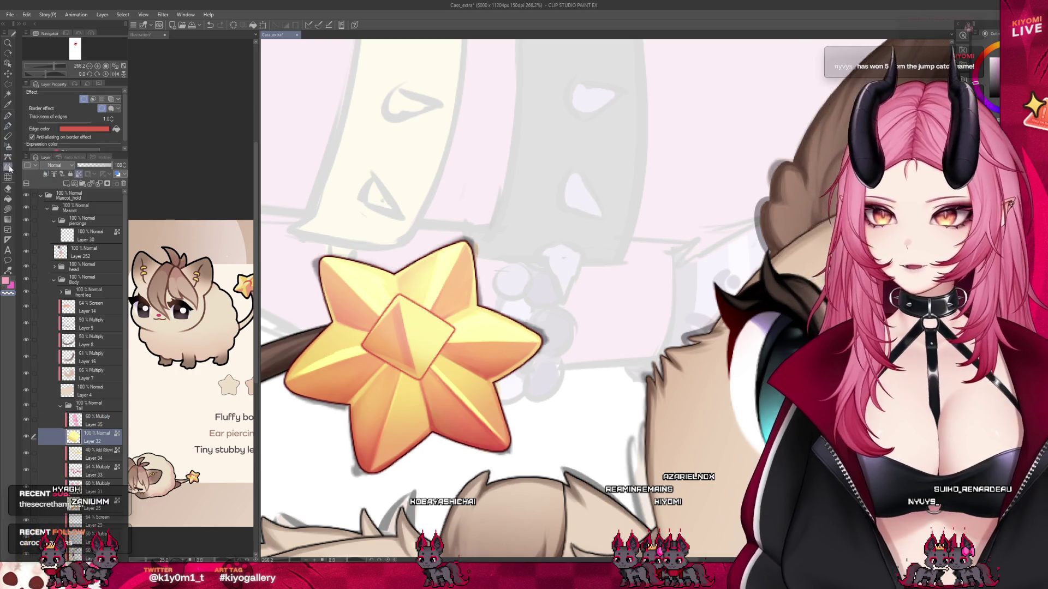
pyautogui.keyDown('alt'); pyautogui.click(393, 277); pyautogui.keyUp('alt')
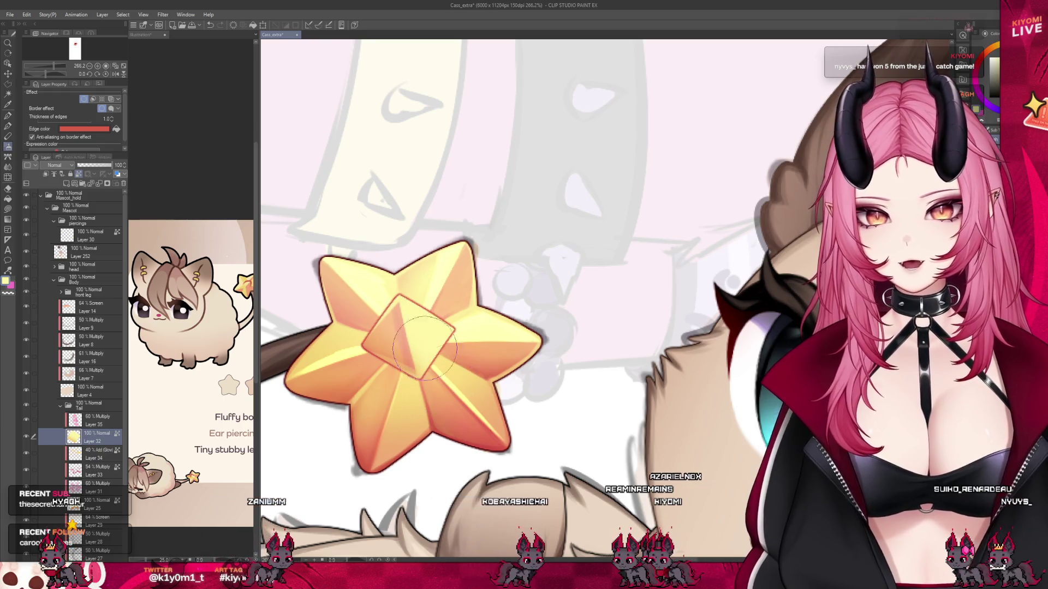
pyautogui.hotkey('alt', ']')
pyautogui.press('p')
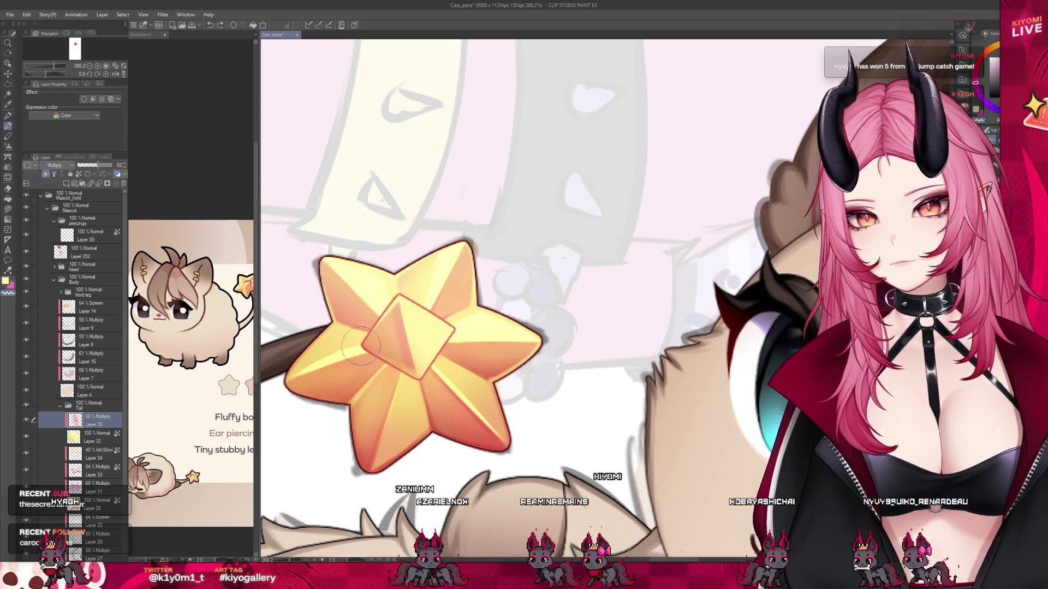
# Create Layer 36 and set its blend mode to Add (Glow).
pyautogui.click(66, 184)
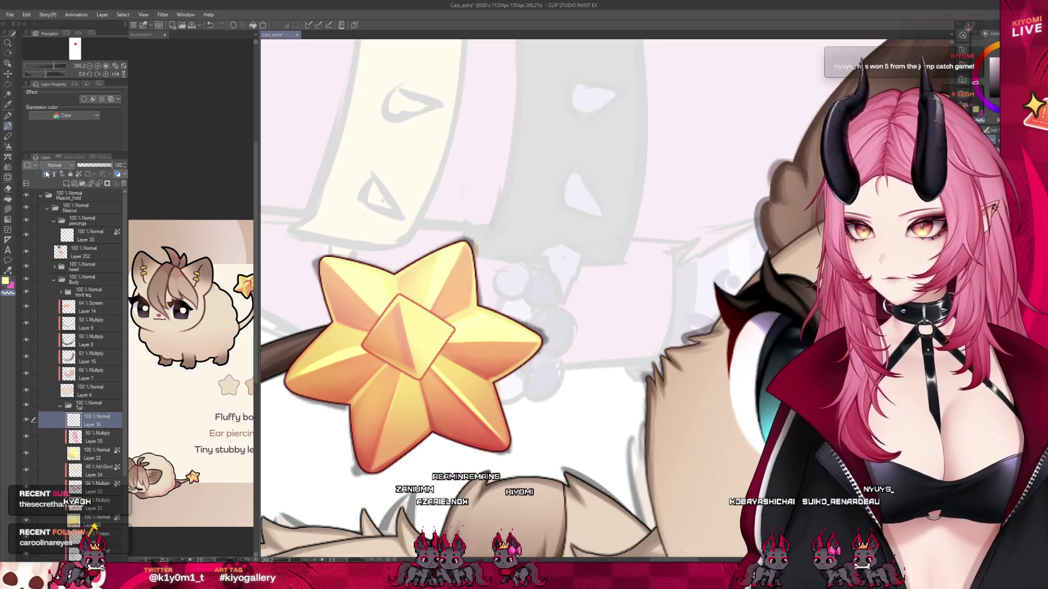
pyautogui.click(63, 165)
pyautogui.click(64, 267)
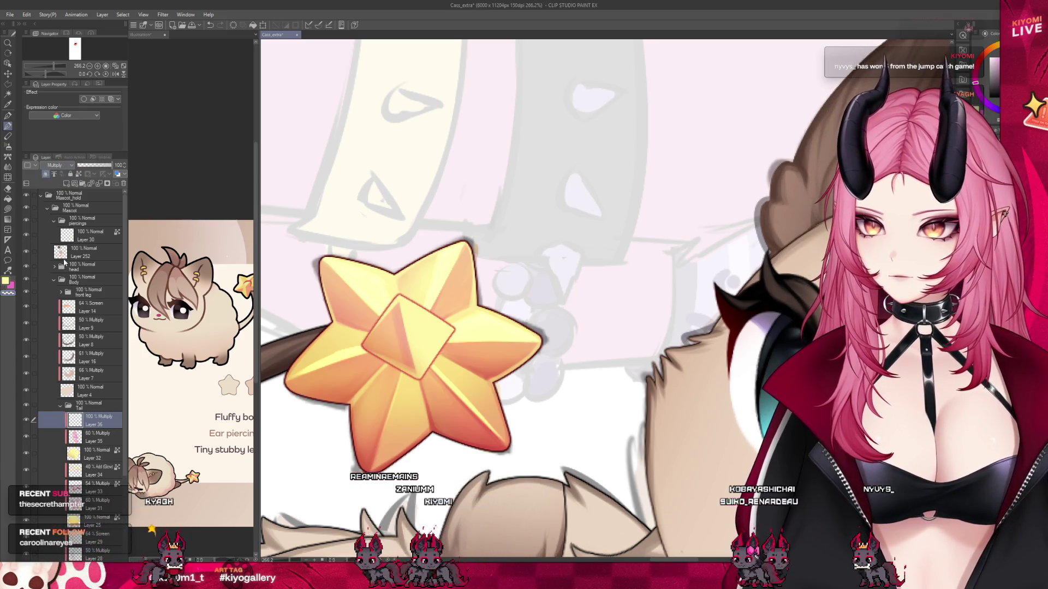
pyautogui.scroll(-5, 498, 258)
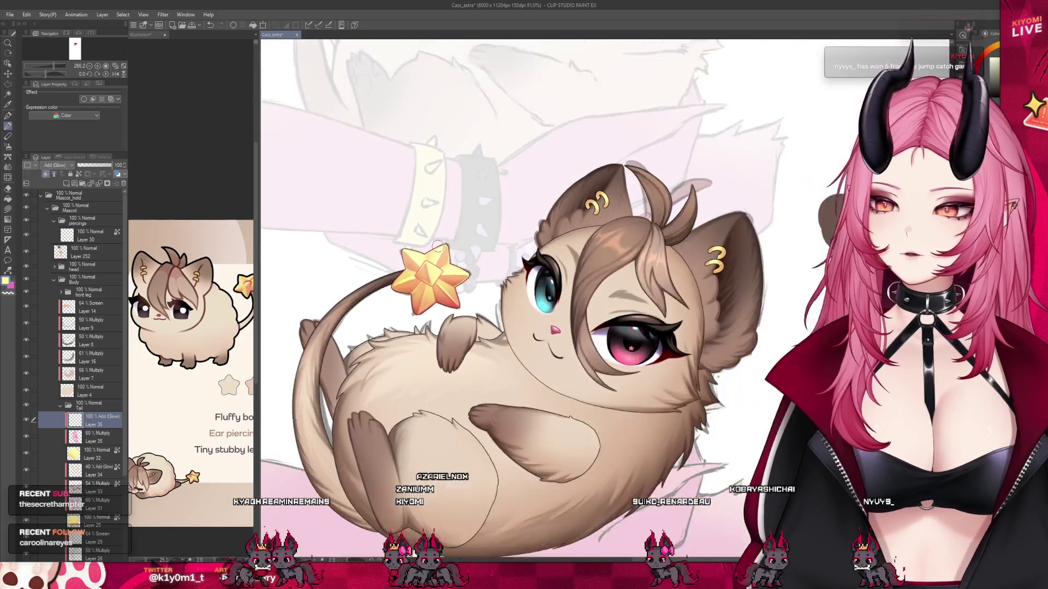
pyautogui.scroll(1, 389, 197)
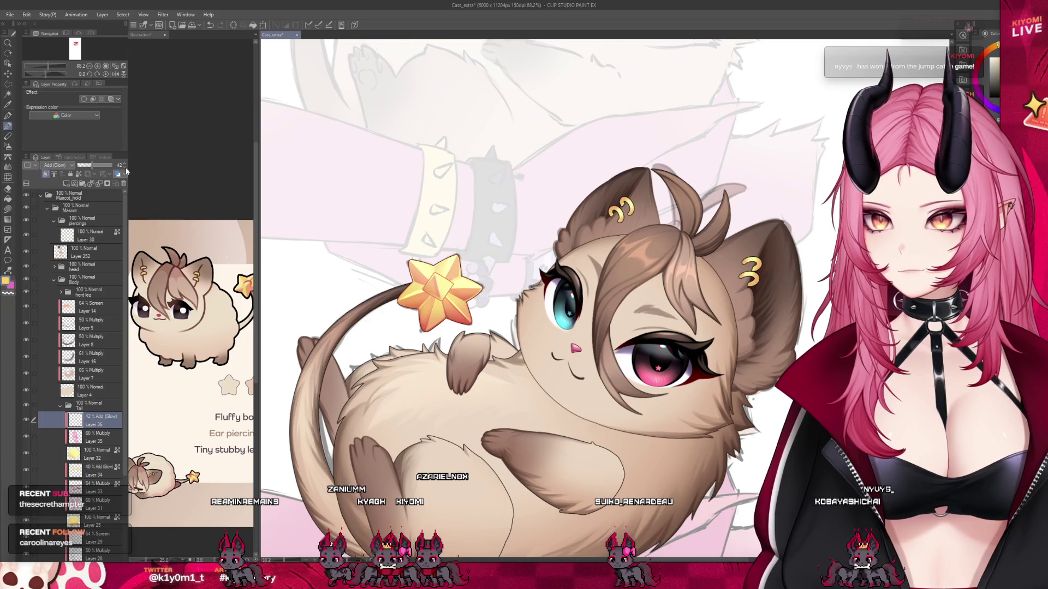
pyautogui.scroll(3, 435, 274)
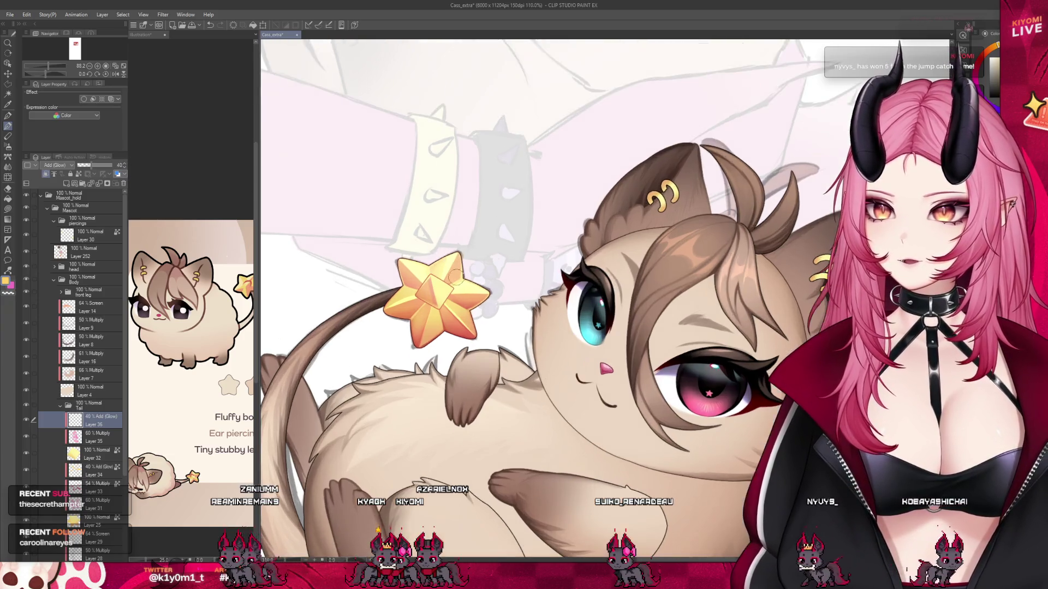
pyautogui.scroll(3, 435, 275)
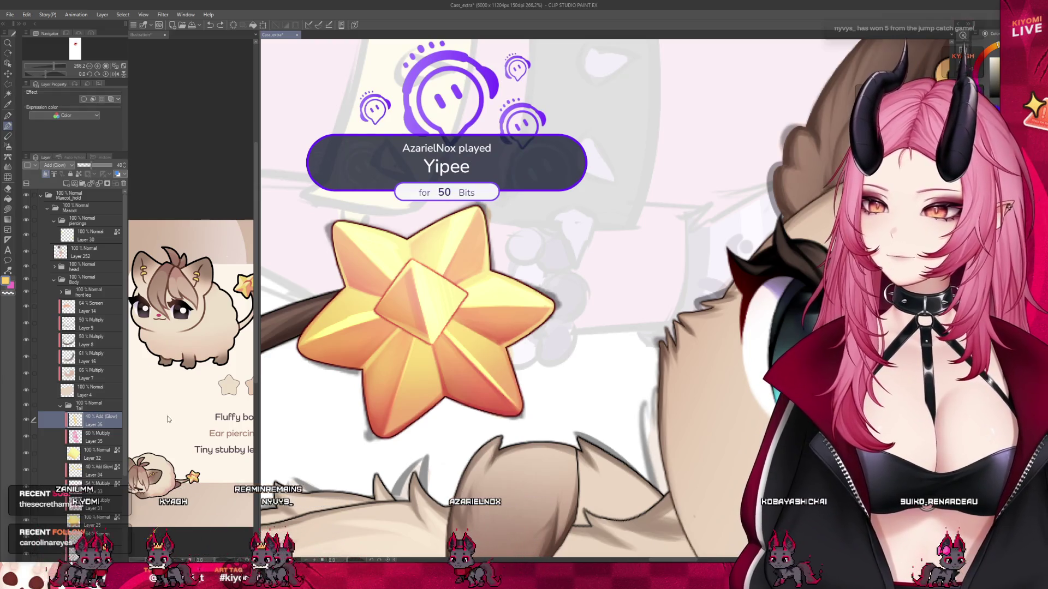
# Reselect the star's shading layer, Layer 35.
pyautogui.click(112, 433)
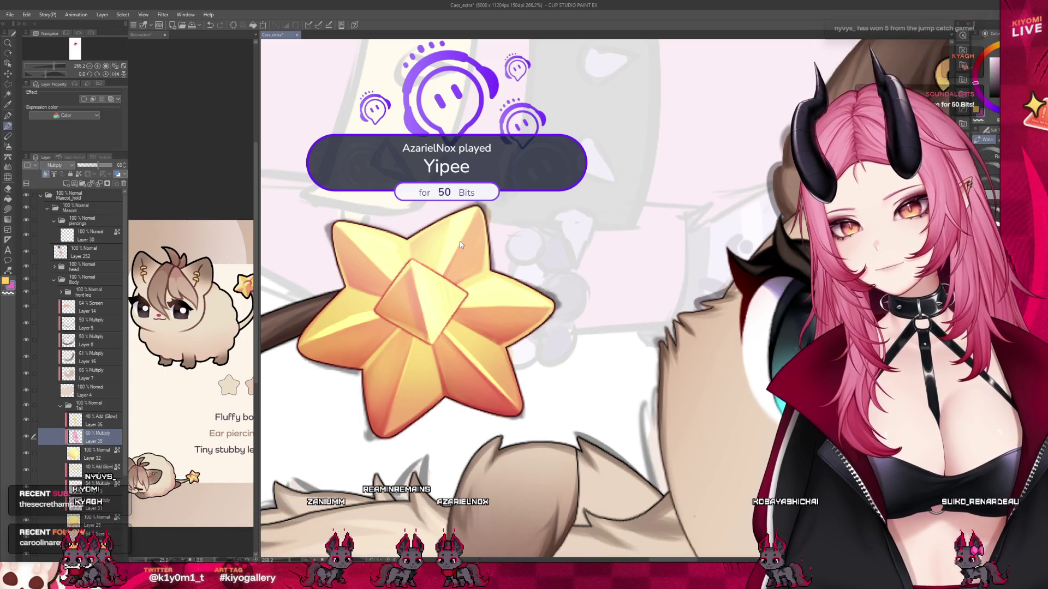
pyautogui.scroll(-5, 459, 244)
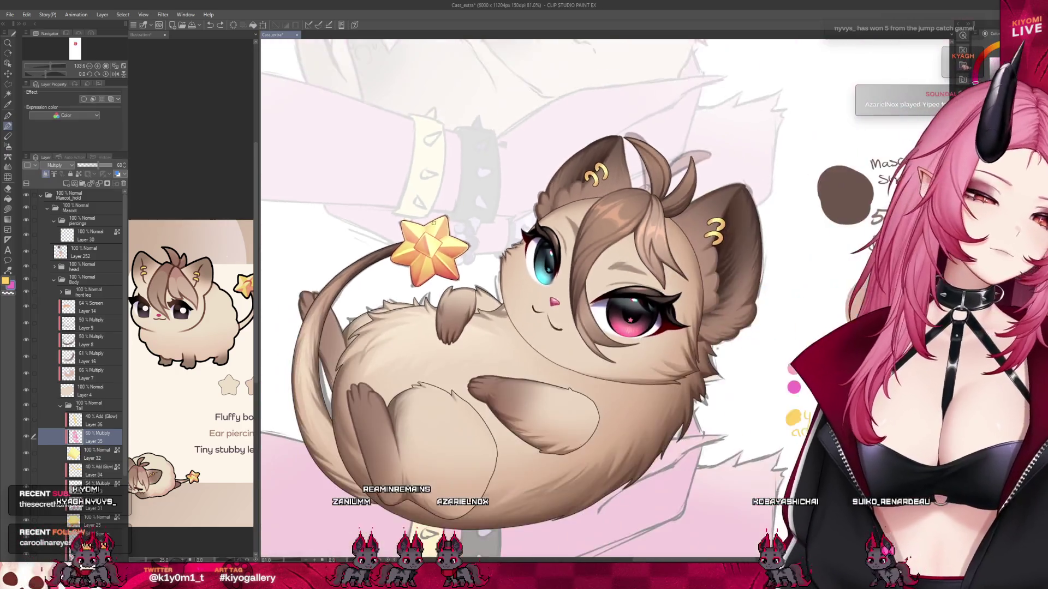
pyautogui.scroll(-2, 434, 222)
pyautogui.scroll(5, 431, 220)
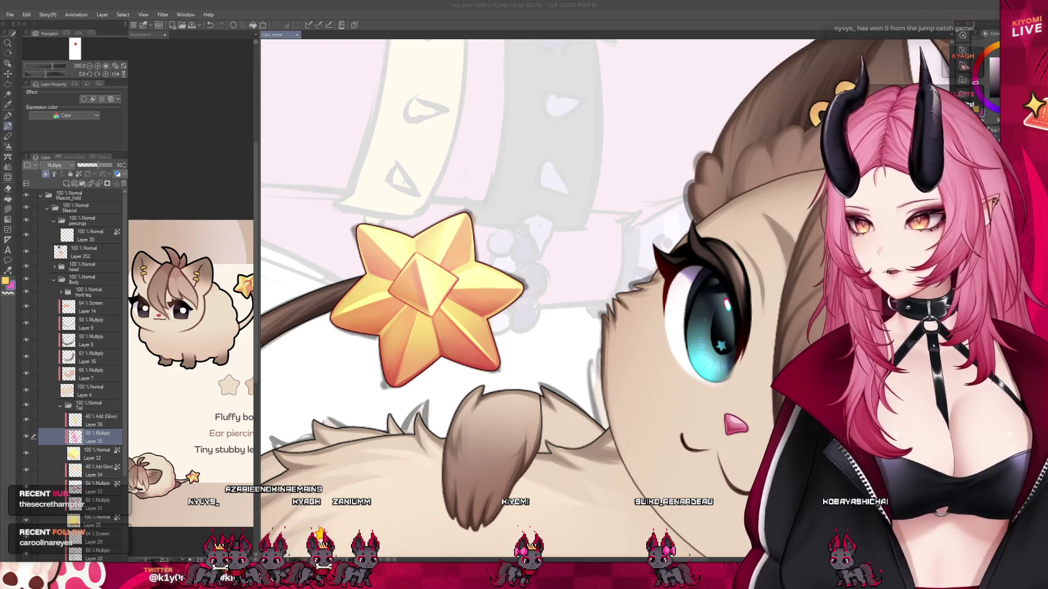
pyautogui.scroll(-5, 430, 248)
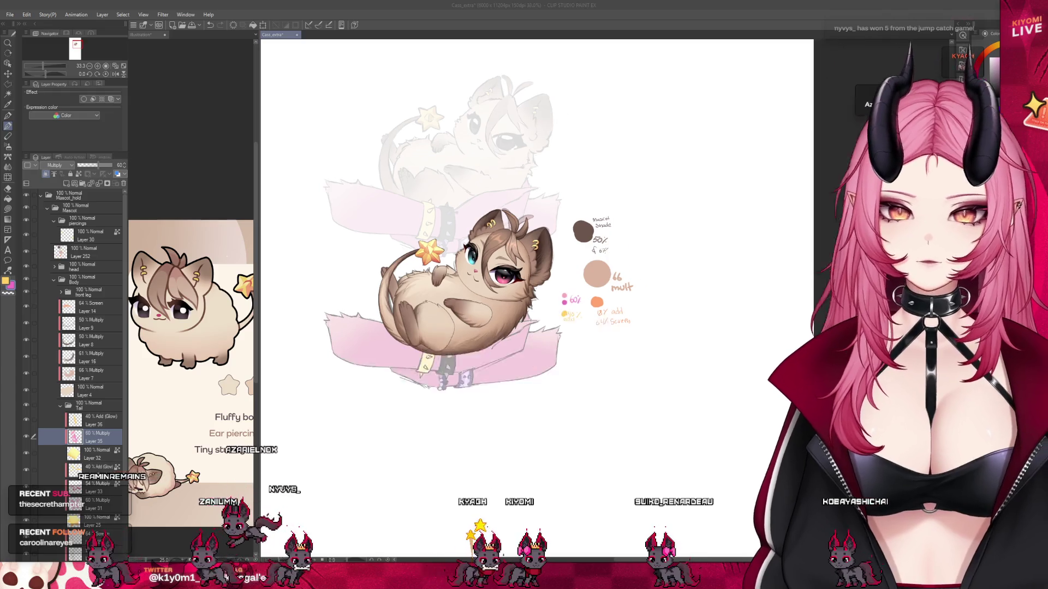
pyautogui.scroll(2, 428, 210)
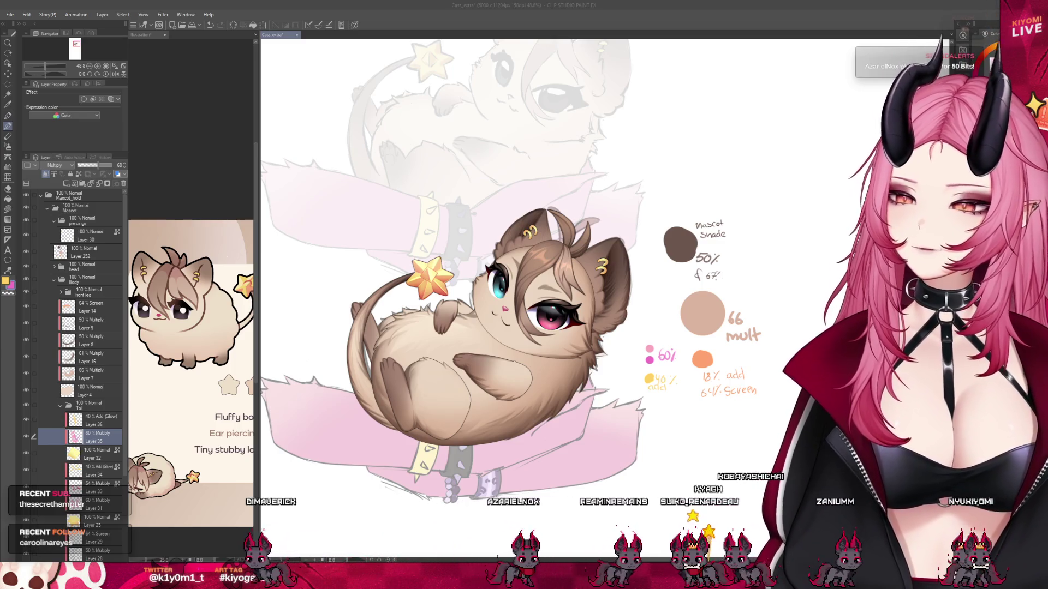
pyautogui.scroll(5, 562, 216)
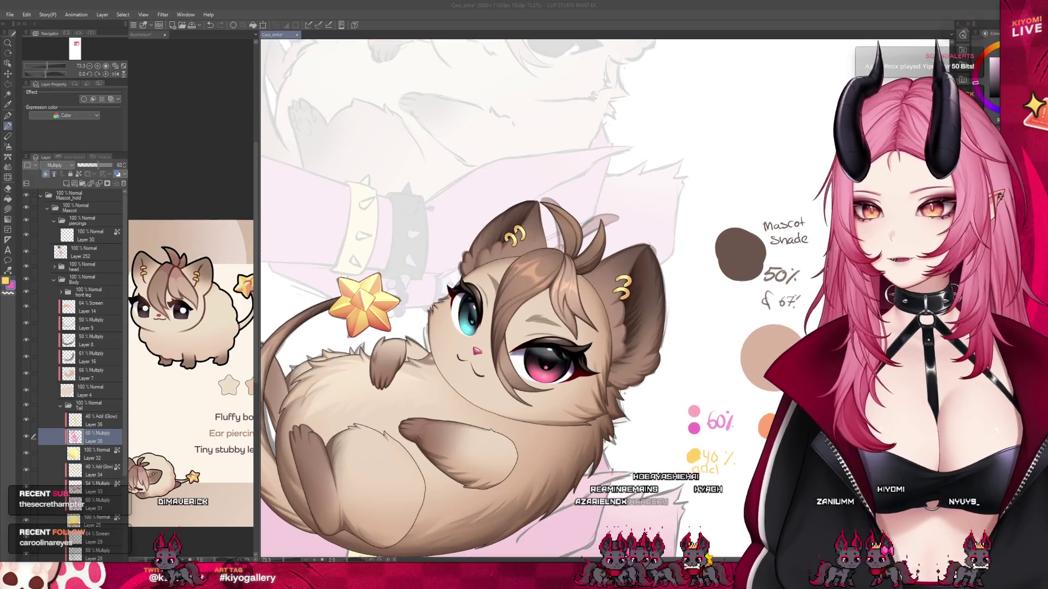
# Add a new Multiply layer inside the piercings folder.
pyautogui.click(82, 221)
pyautogui.click(66, 183)
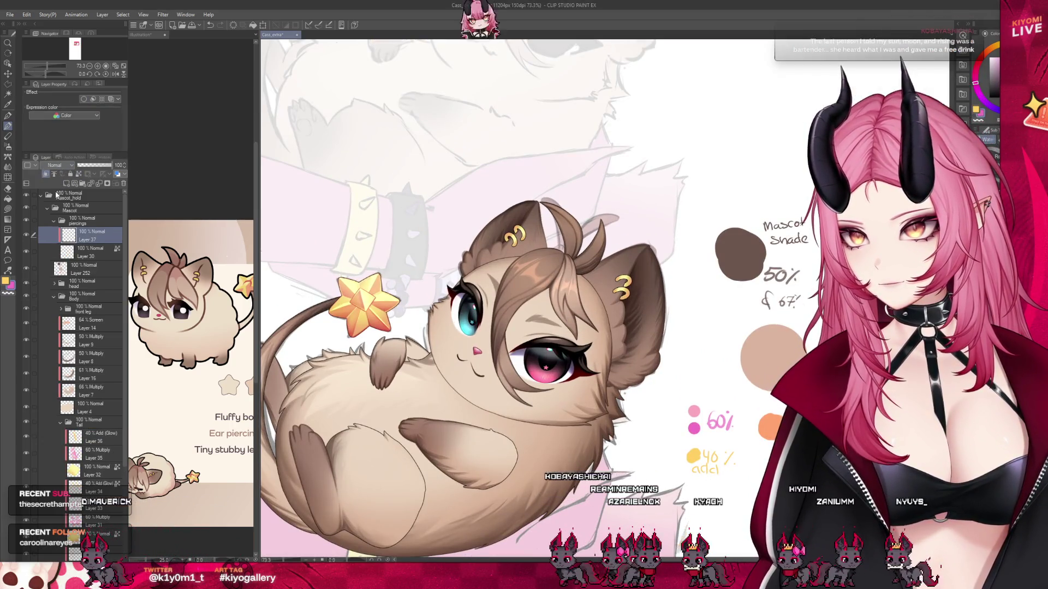
pyautogui.click(54, 165)
pyautogui.click(54, 185)
pyautogui.scroll(3, 582, 290)
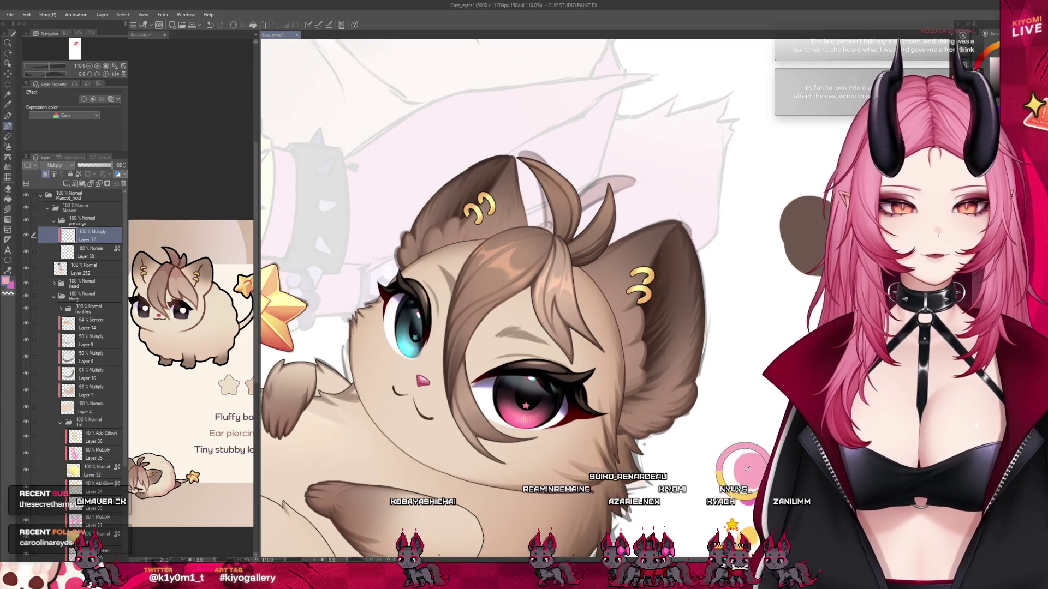
pyautogui.scroll(2, 516, 154)
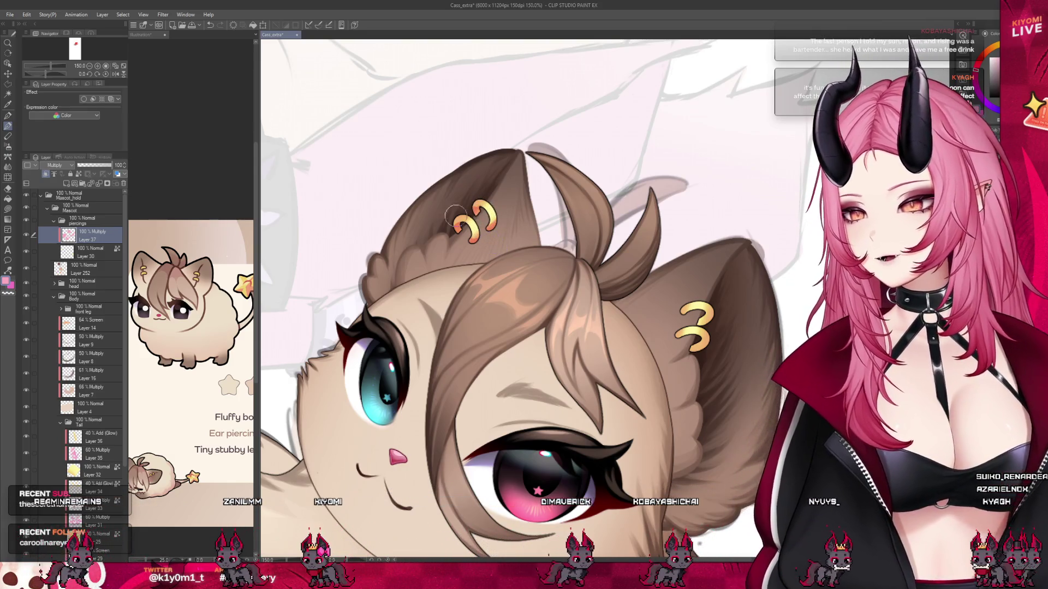
pyautogui.scroll(-2, 456, 218)
pyautogui.scroll(2, 521, 207)
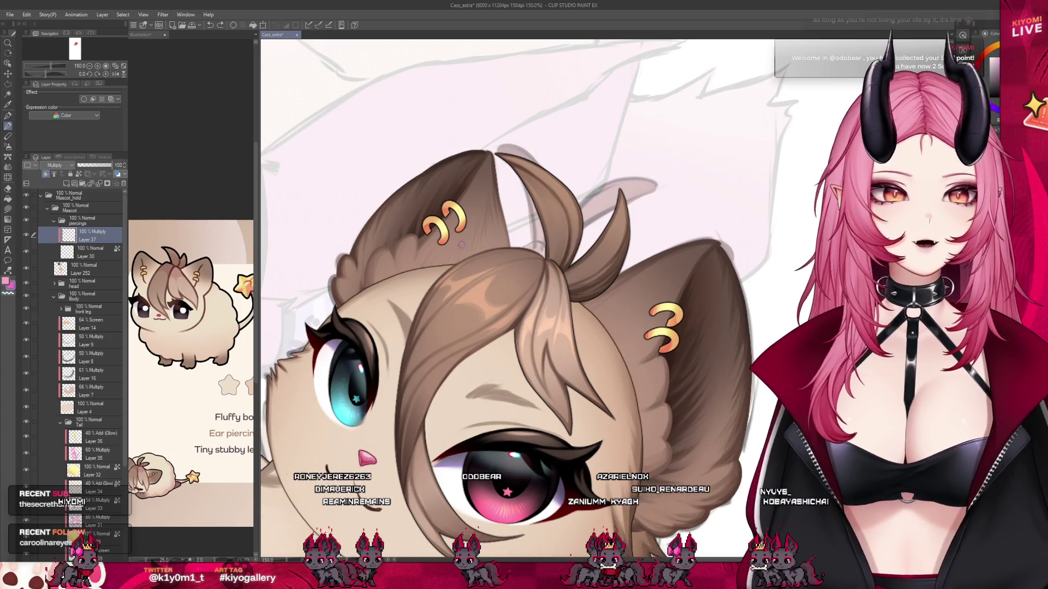
# Shade the upper and right-ear earrings with pink-red tones, redoing one stroke.
pyautogui.moveTo(433, 225); pyautogui.dragTo(427, 230)
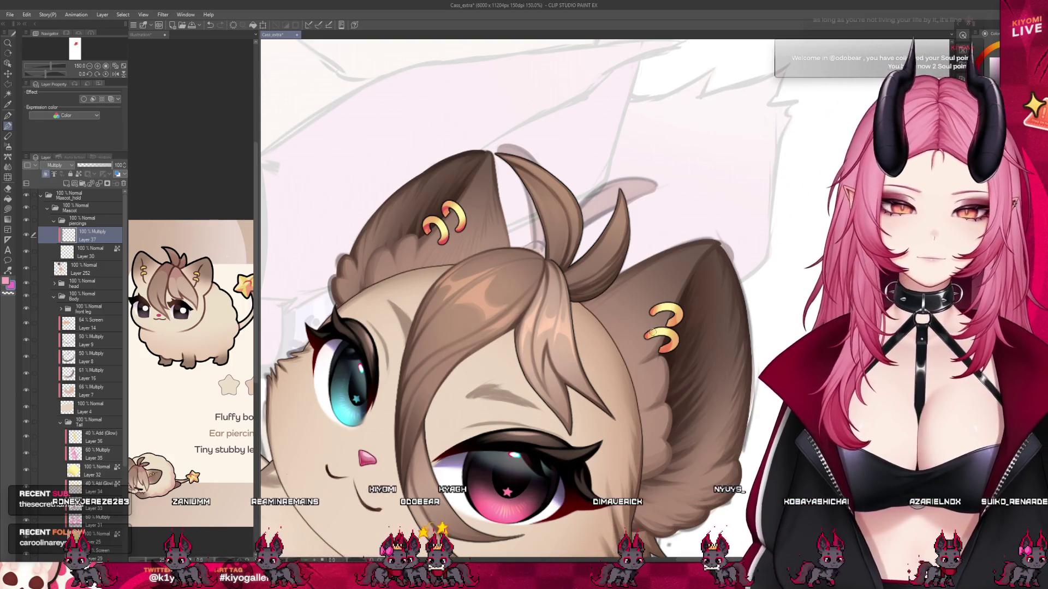
pyautogui.moveTo(664, 344); pyautogui.dragTo(661, 353)
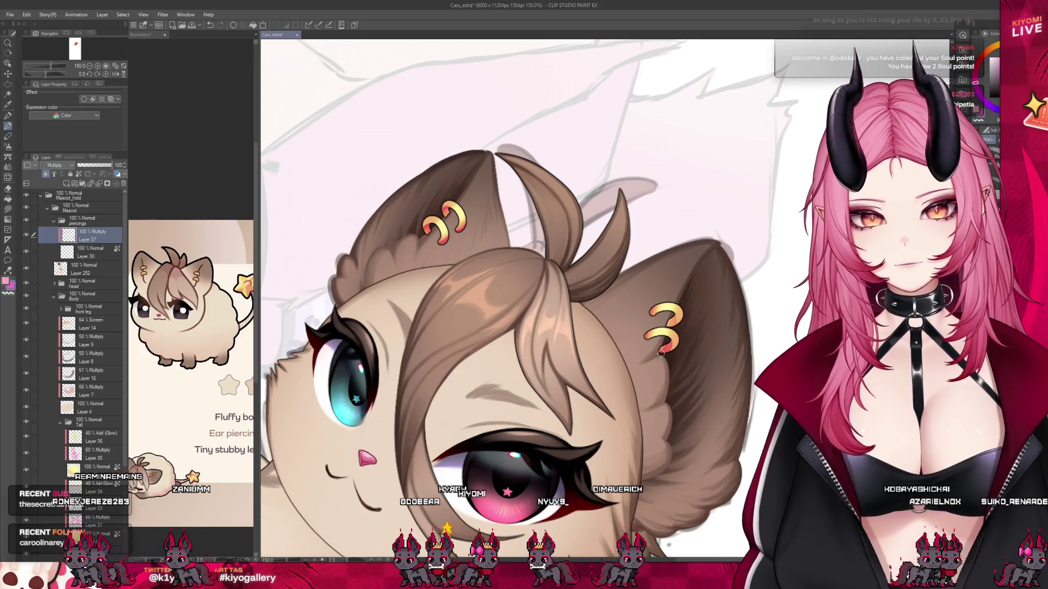
pyautogui.hotkey('ctrl', 'z')
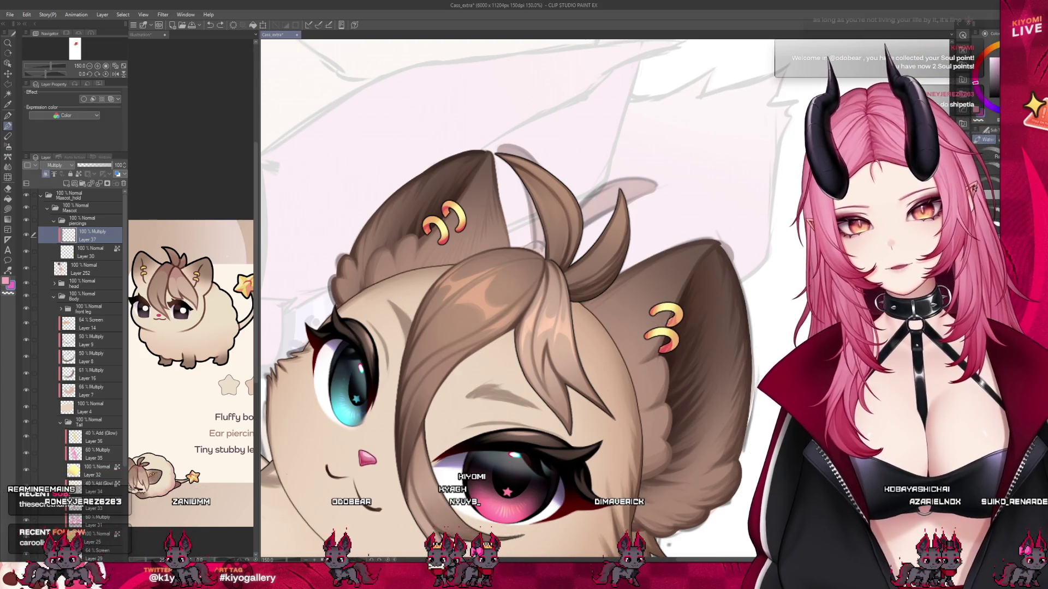
pyautogui.click(674, 320)
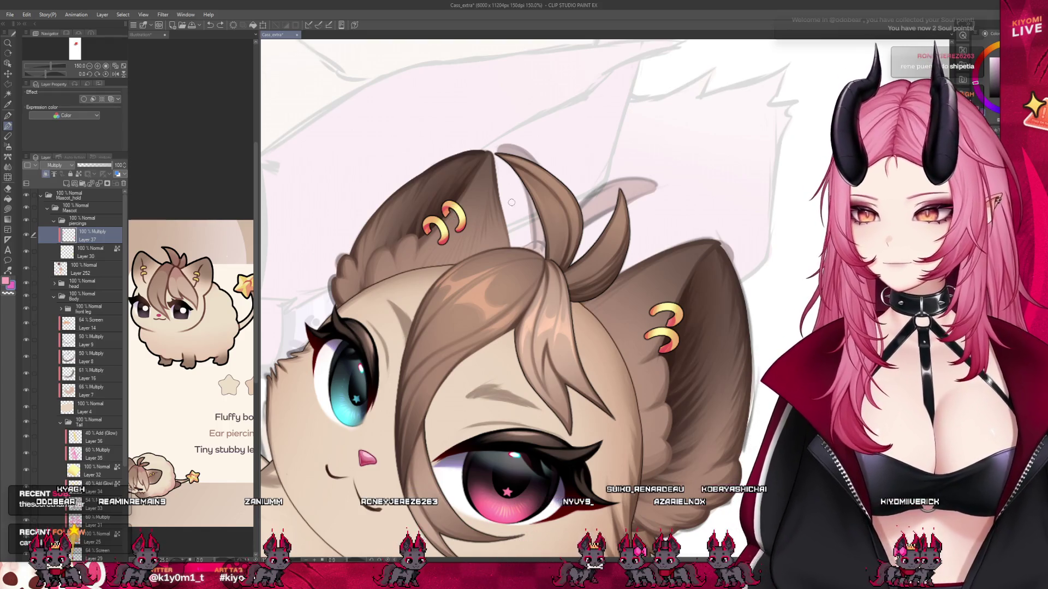
# Check the ear piercings and save the artwork with Ctrl+S.
pyautogui.scroll(-6, 519, 212)
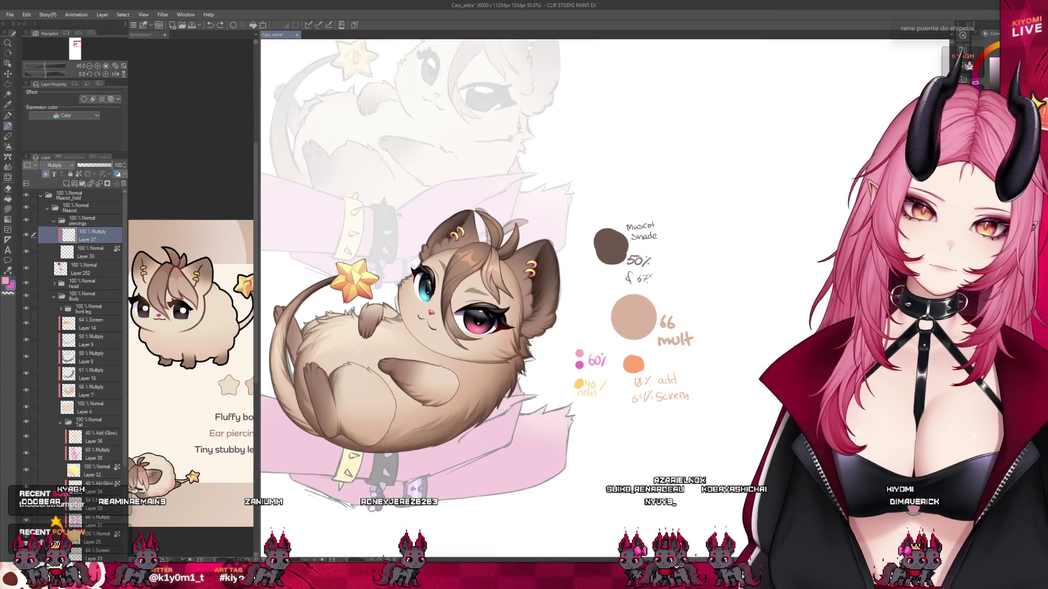
pyautogui.scroll(3, 477, 236)
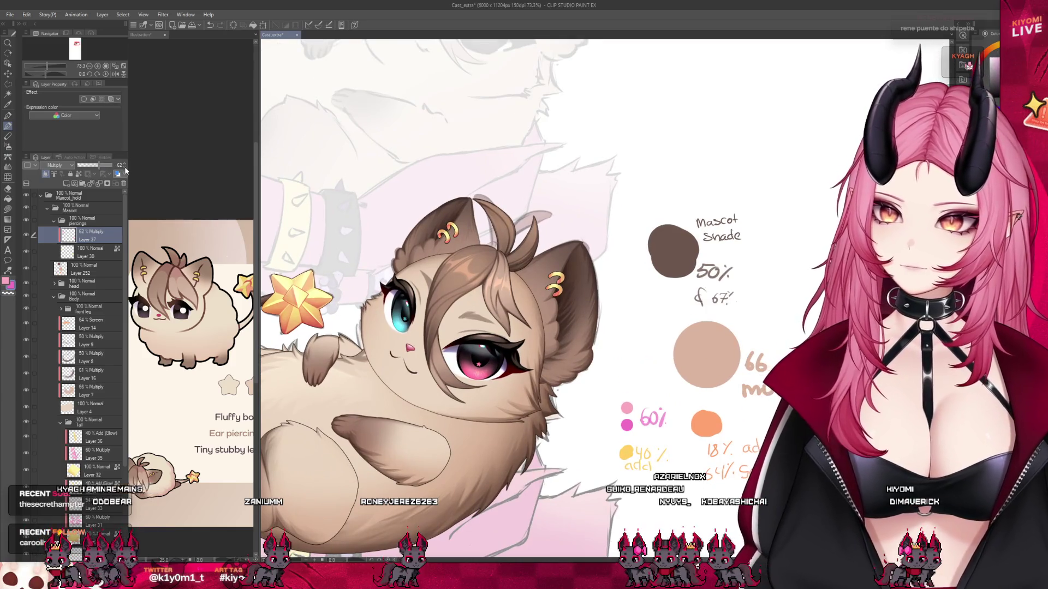
pyautogui.scroll(5, 482, 215)
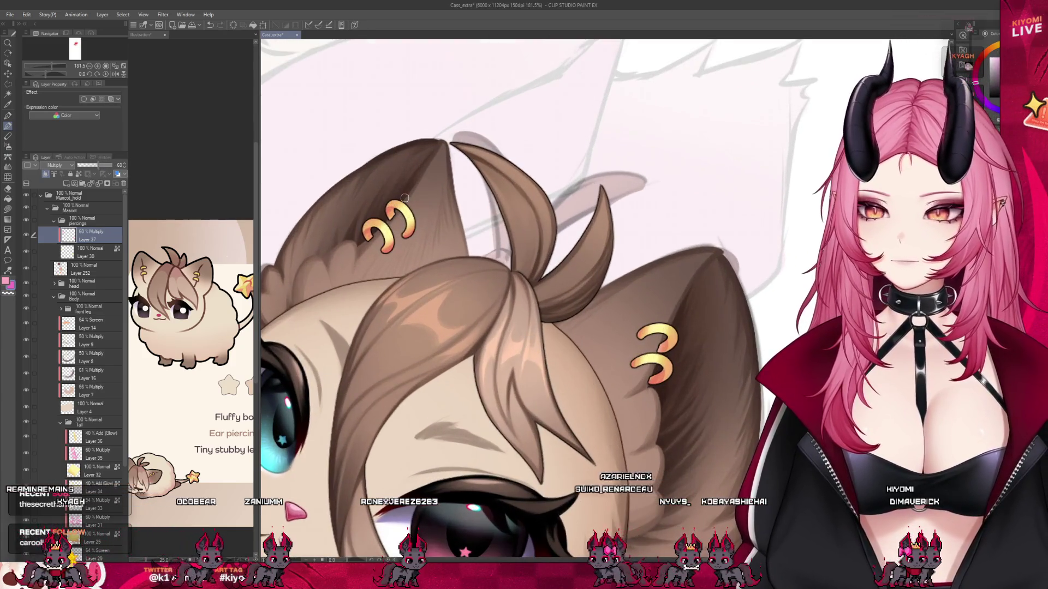
pyautogui.hotkey('ctrl', 's')
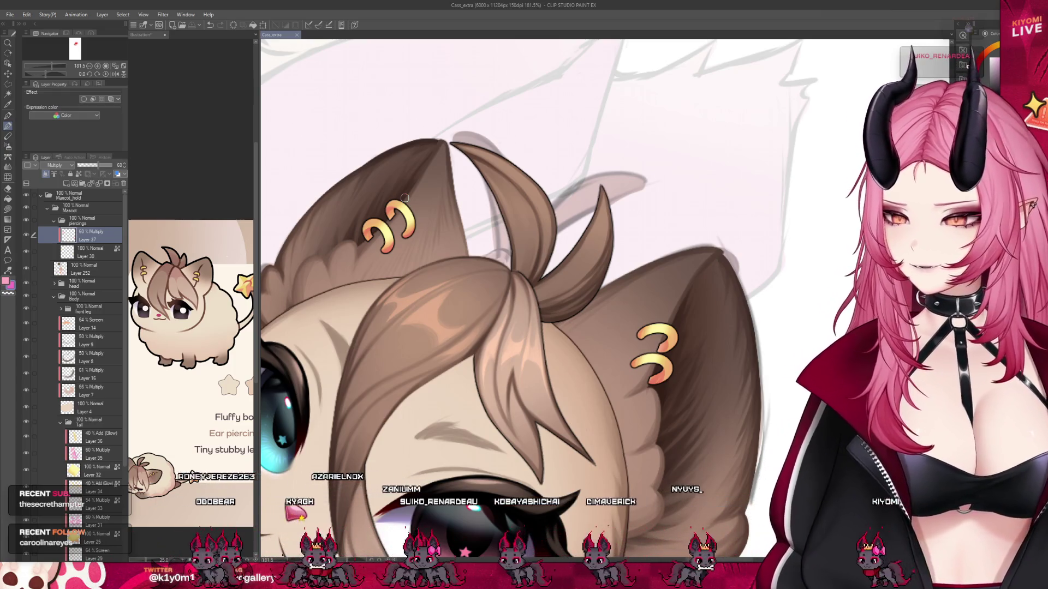
pyautogui.scroll(-6, 683, 206)
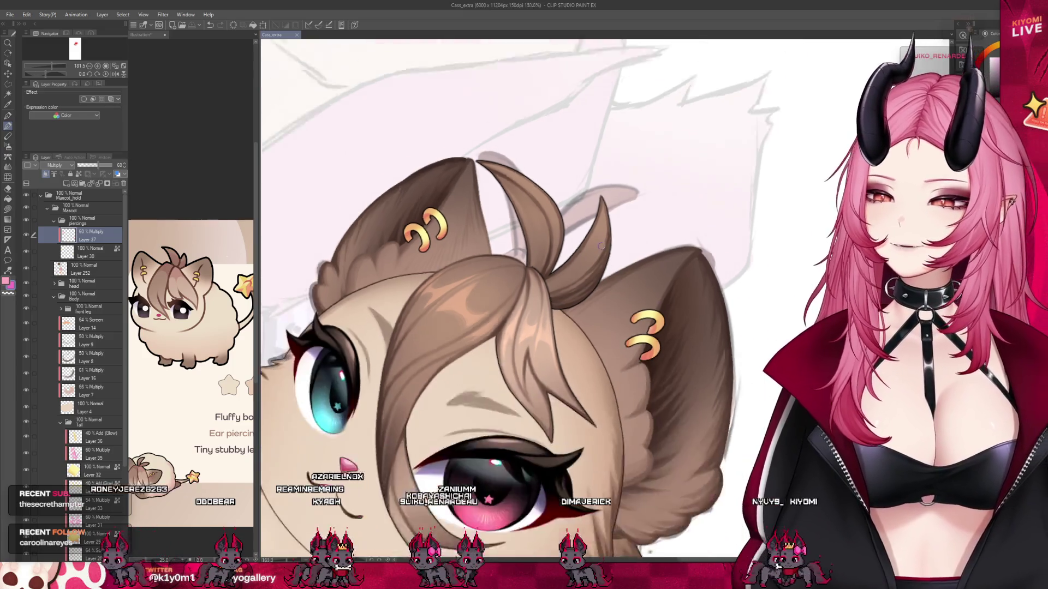
pyautogui.scroll(2, 472, 252)
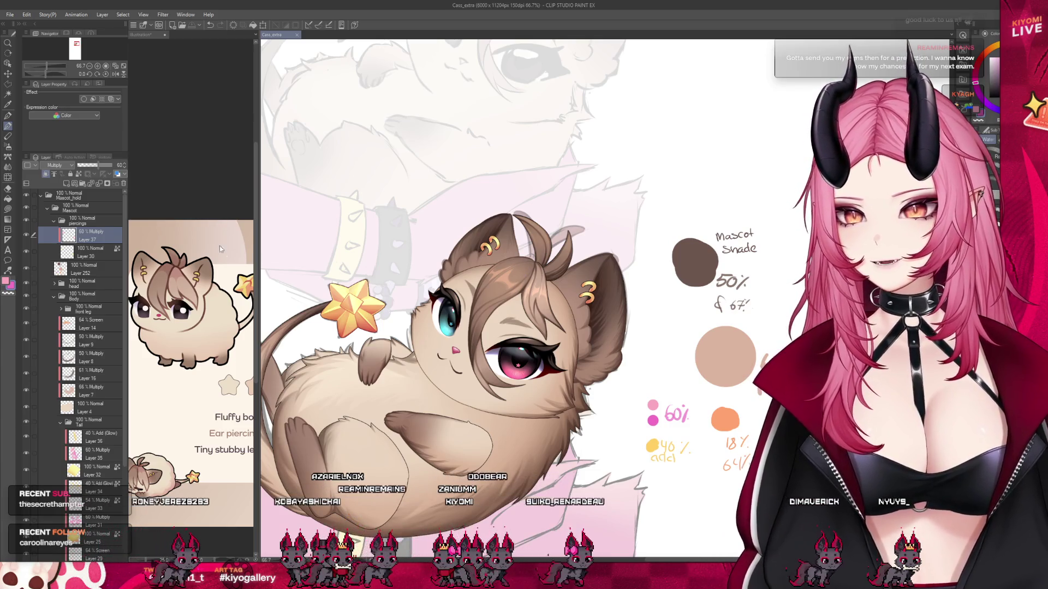
# Create an Add (Glow) piercings layer at 40% opacity, sampling yellow from the colour notes.
pyautogui.click(65, 184)
pyautogui.click(60, 165)
pyautogui.click(60, 290)
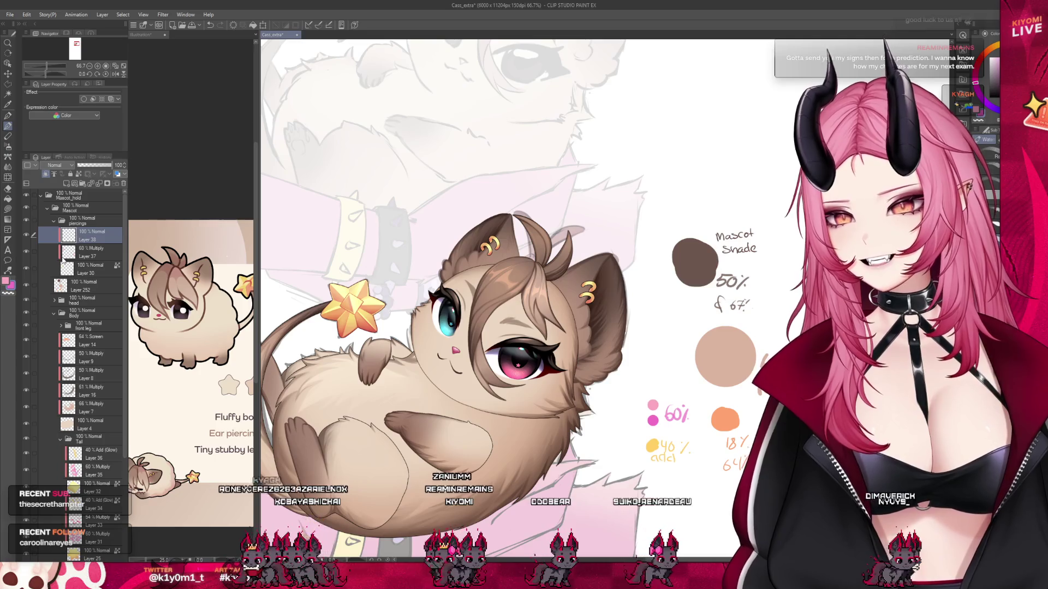
pyautogui.scroll(3, 432, 271)
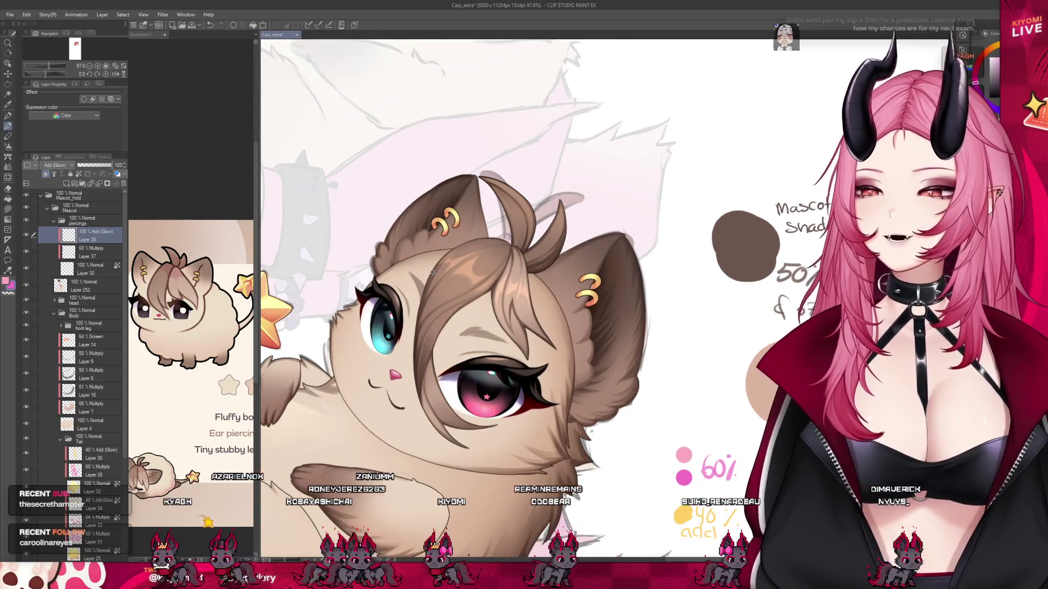
pyautogui.keyDown('alt'); pyautogui.click(684, 512); pyautogui.keyUp('alt')
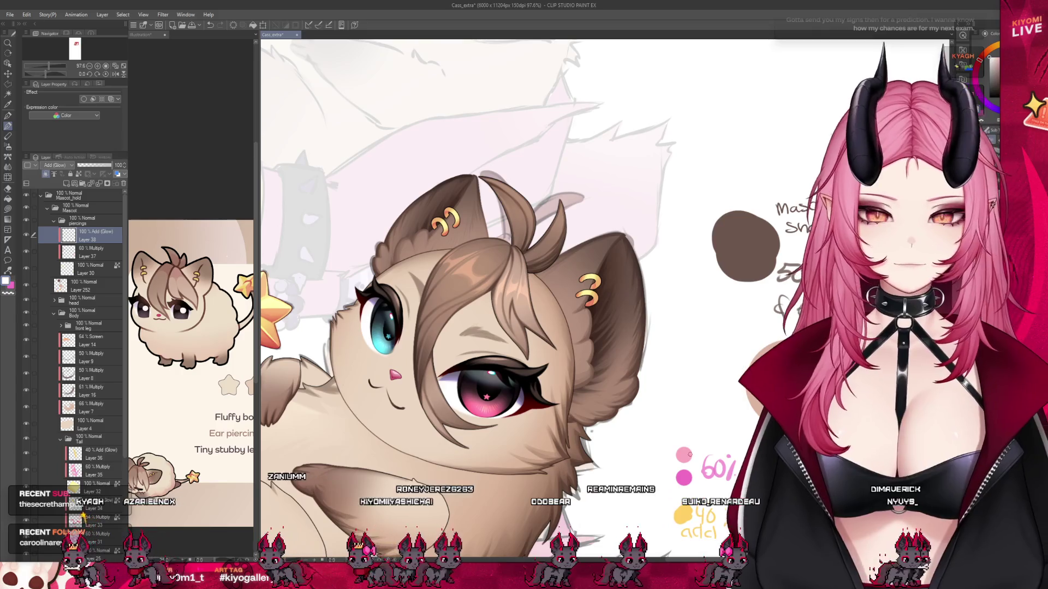
pyautogui.click(93, 164)
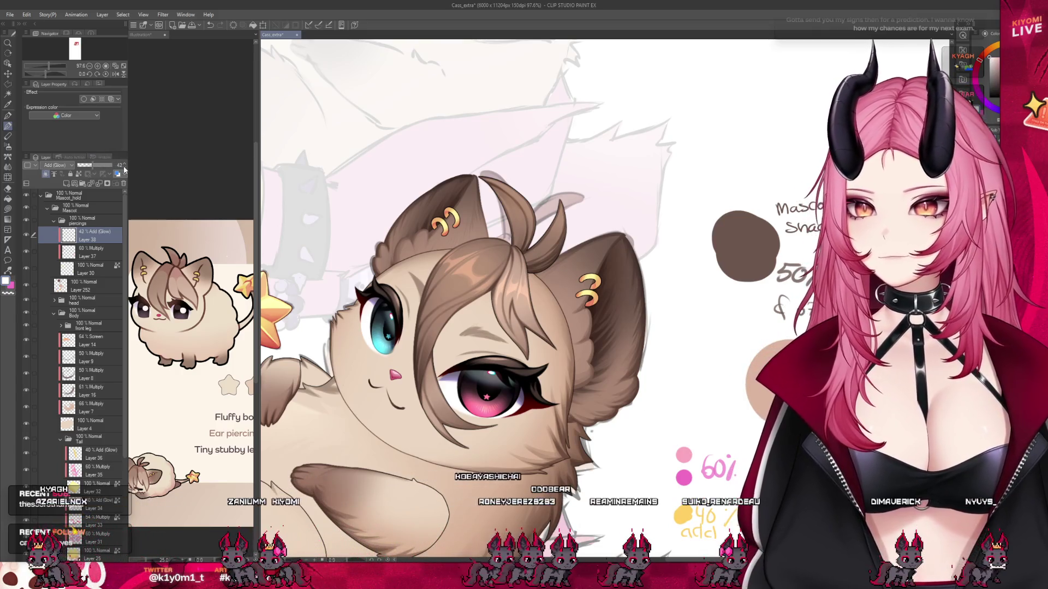
pyautogui.click(124, 170)
pyautogui.scroll(4, 476, 195)
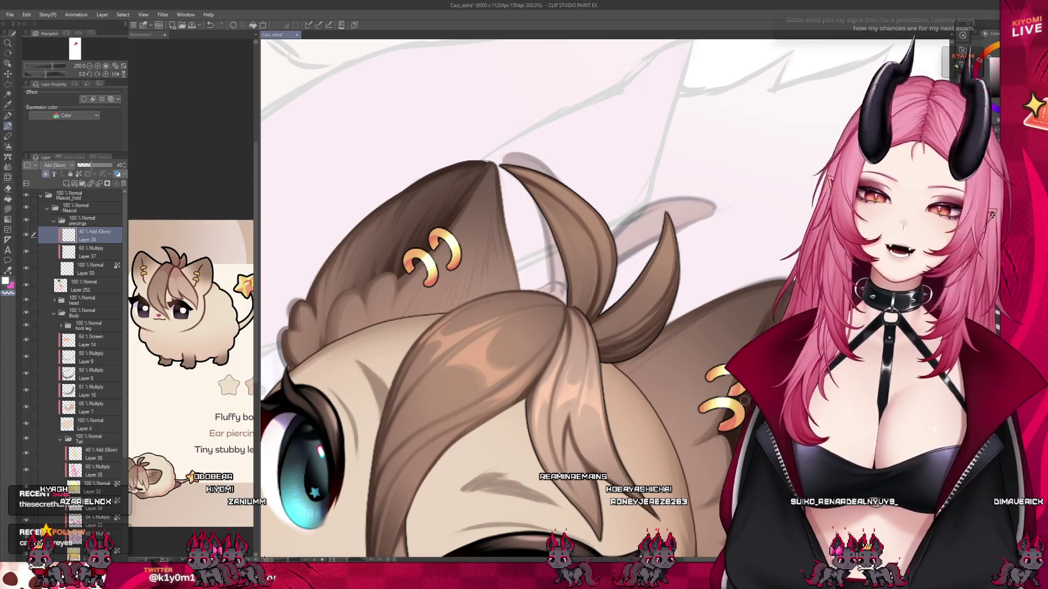
pyautogui.scroll(-8, 569, 198)
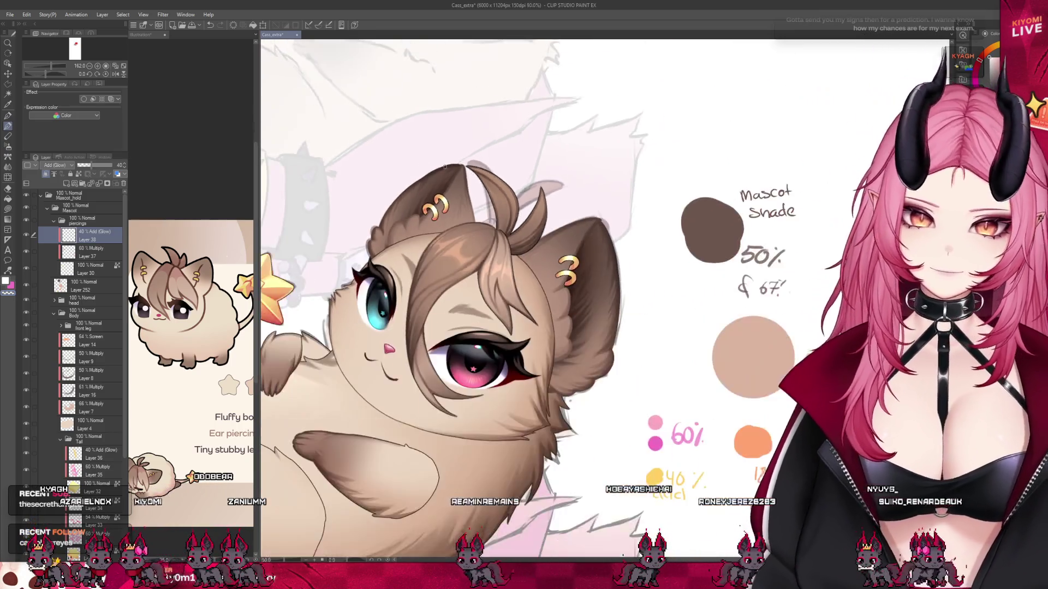
pyautogui.scroll(2, 425, 143)
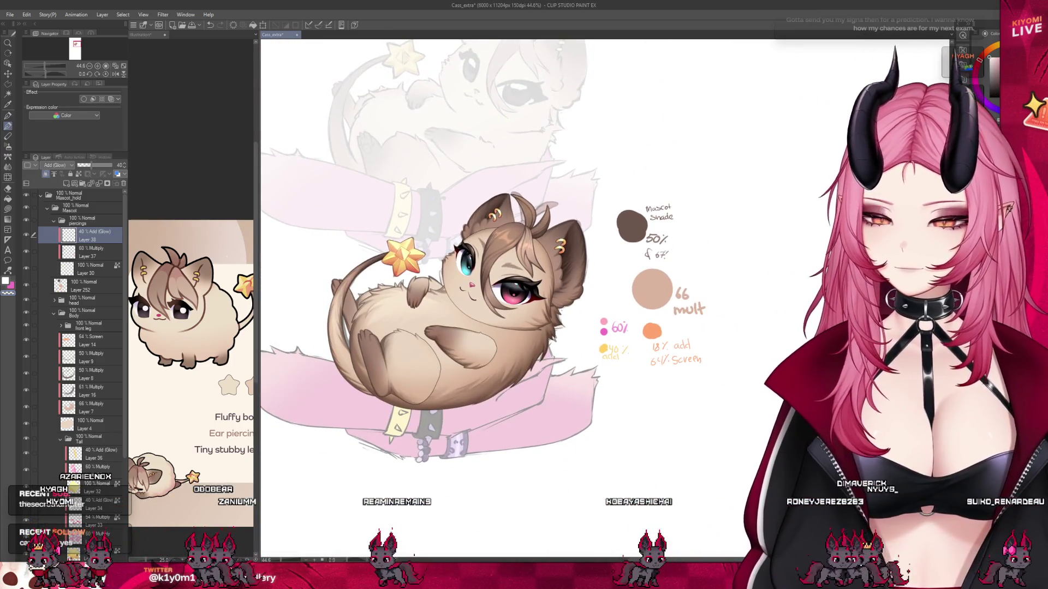
pyautogui.scroll(1, 507, 221)
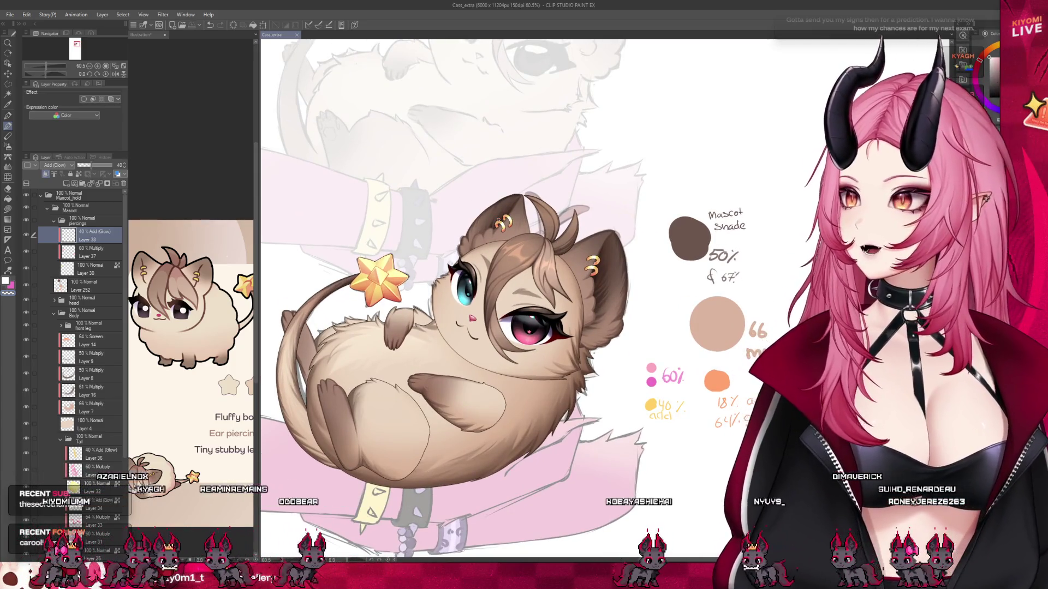
pyautogui.scroll(1, 384, 301)
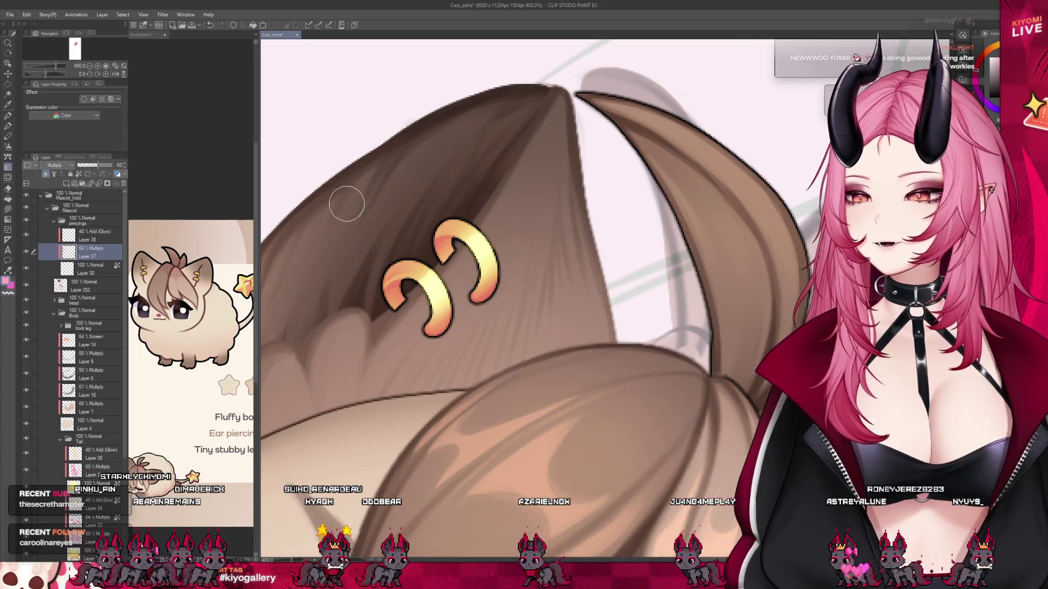
# Paint and blend piercing shading with the pen and Blend tools, deepening the lower earring's tip.
pyautogui.click(8, 116)
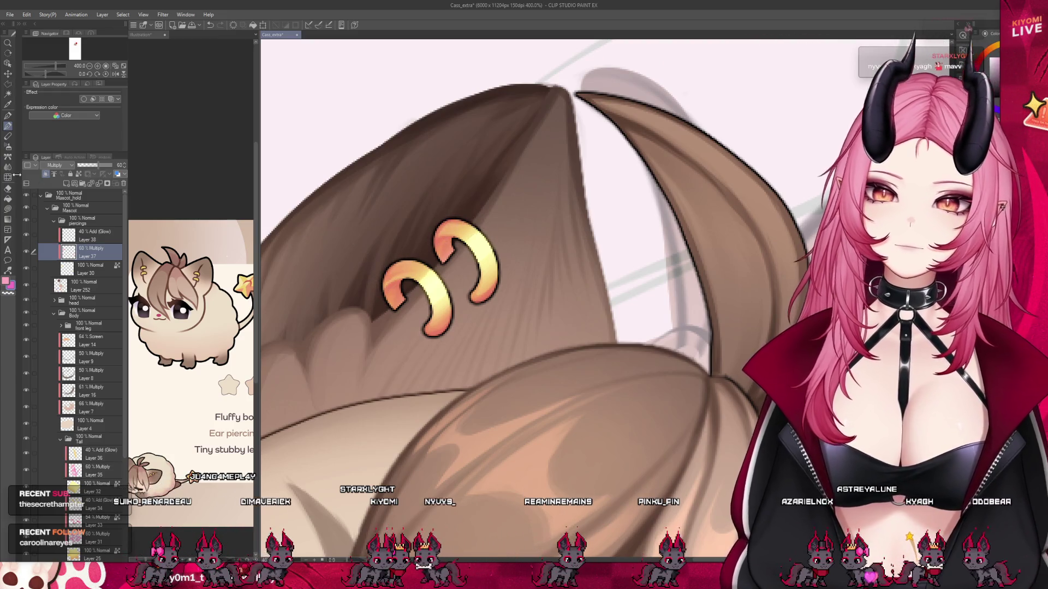
pyautogui.press('j')
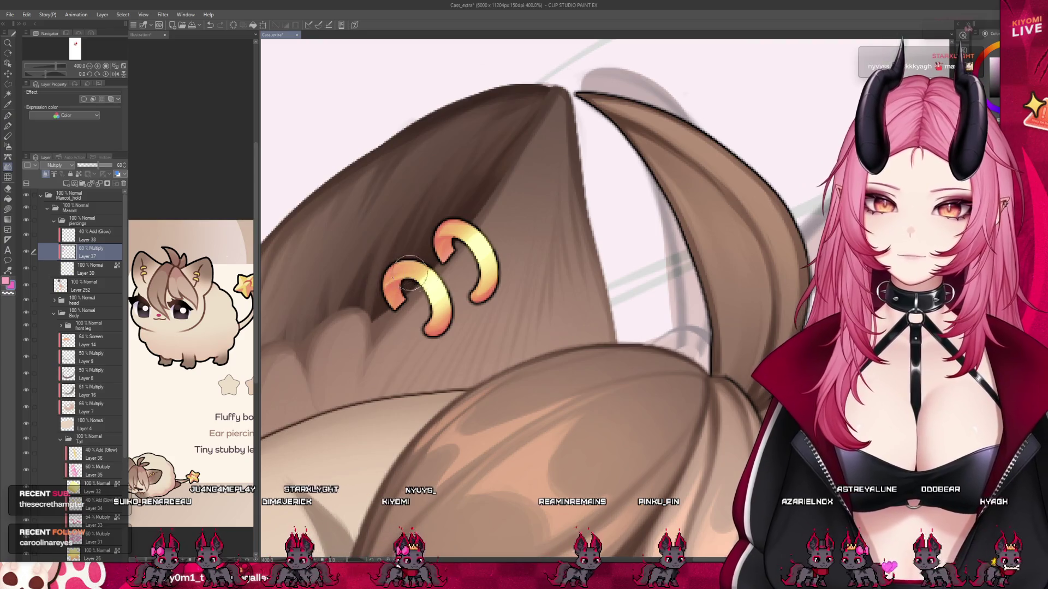
pyautogui.scroll(-8, 435, 322)
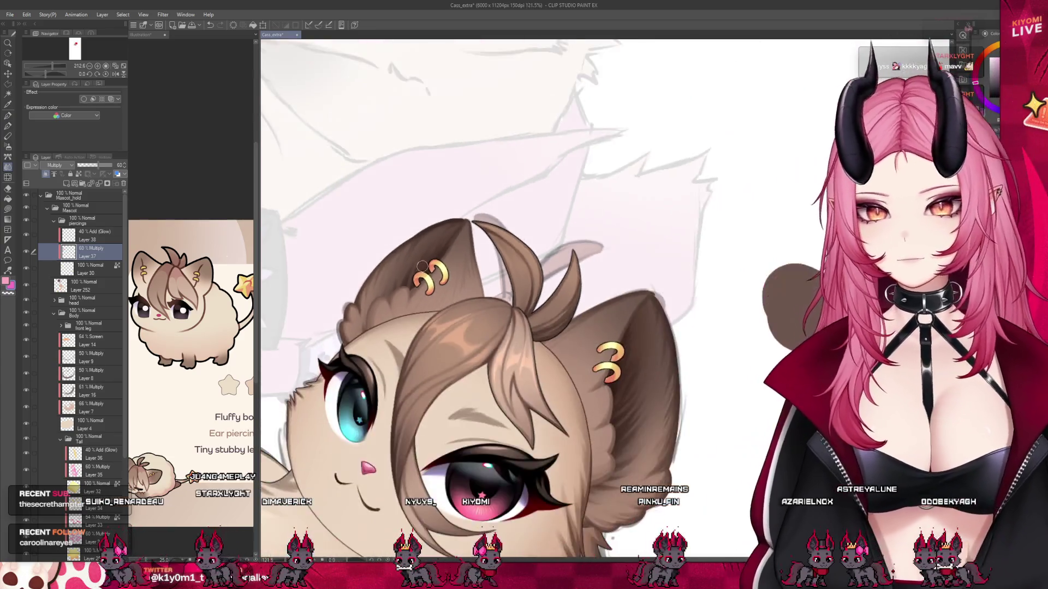
pyautogui.press('p')
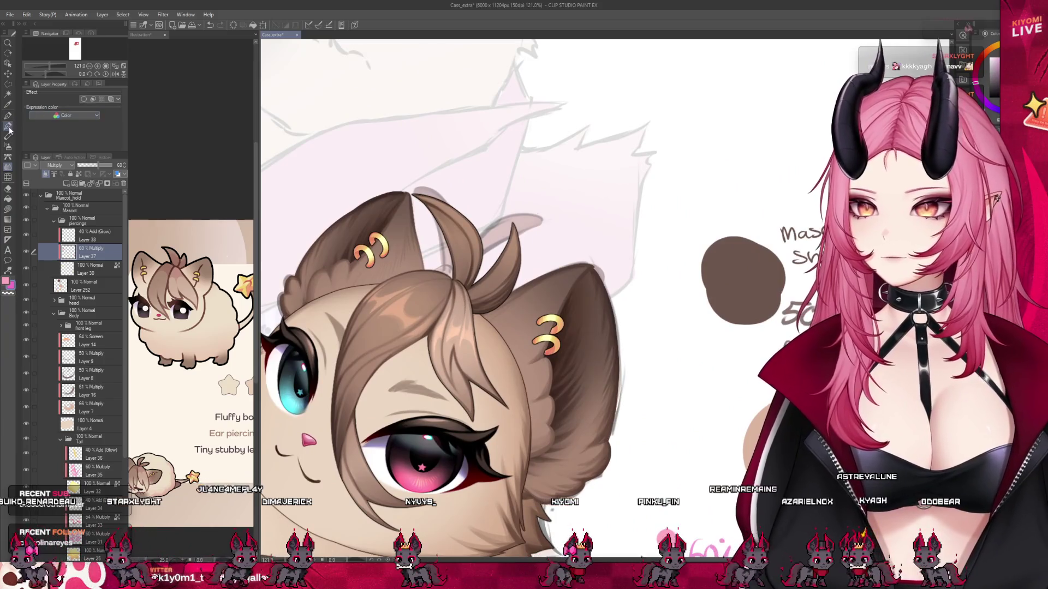
pyautogui.scroll(1, 488, 302)
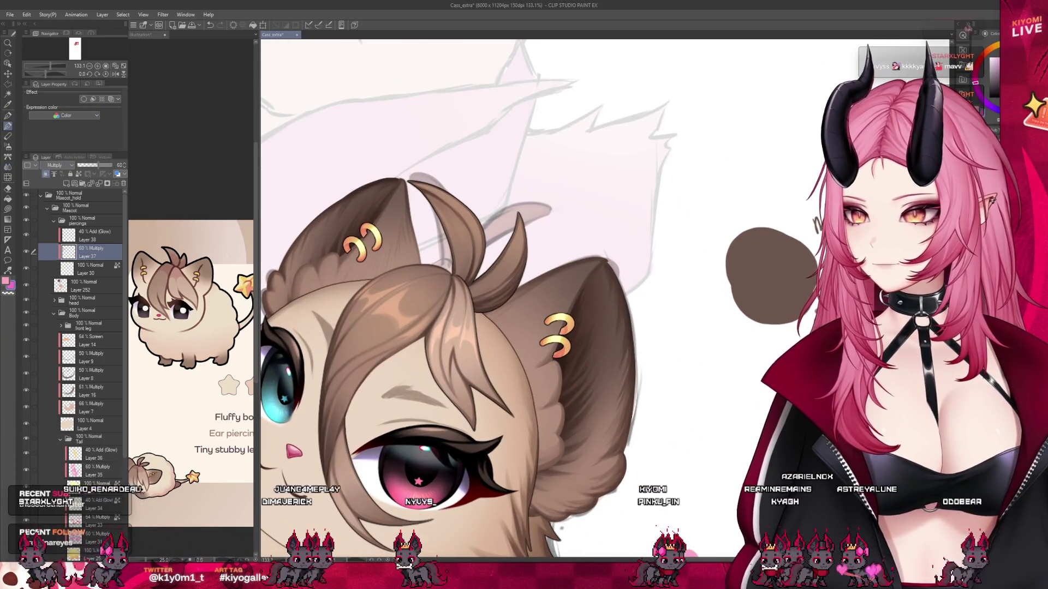
pyautogui.scroll(3, 533, 327)
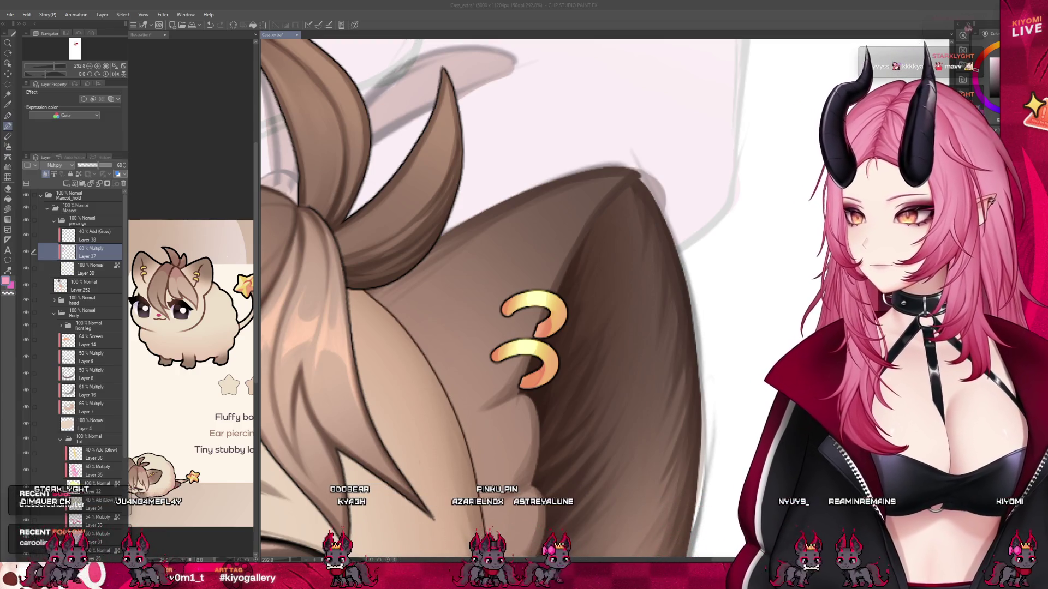
pyautogui.scroll(-2, 481, 328)
pyautogui.scroll(3, 480, 323)
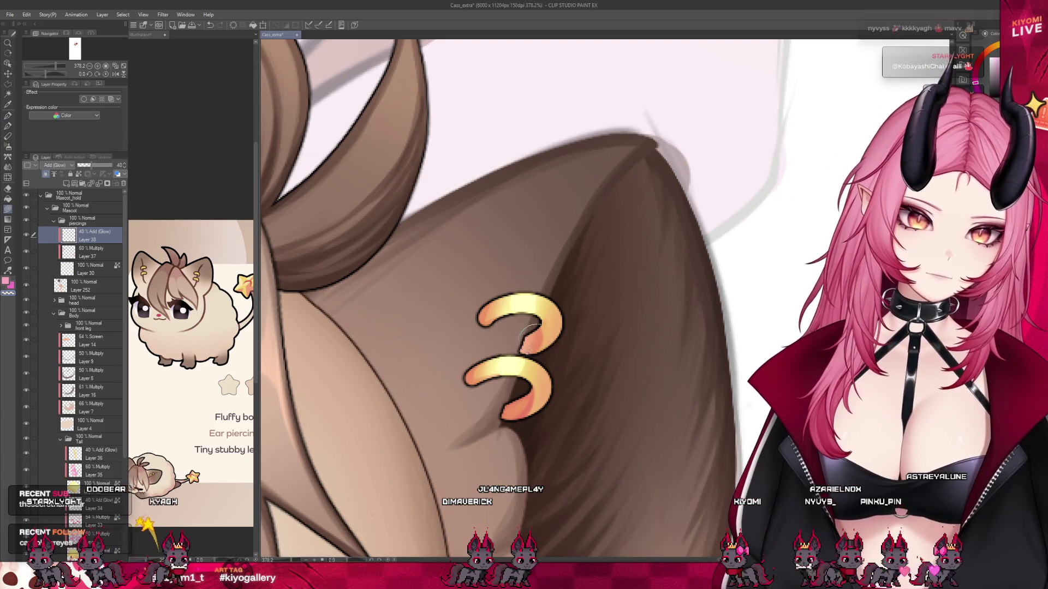
# Add a new layer above Layer 37 and set its opacity to 54%.
pyautogui.click(93, 252)
pyautogui.press('p')
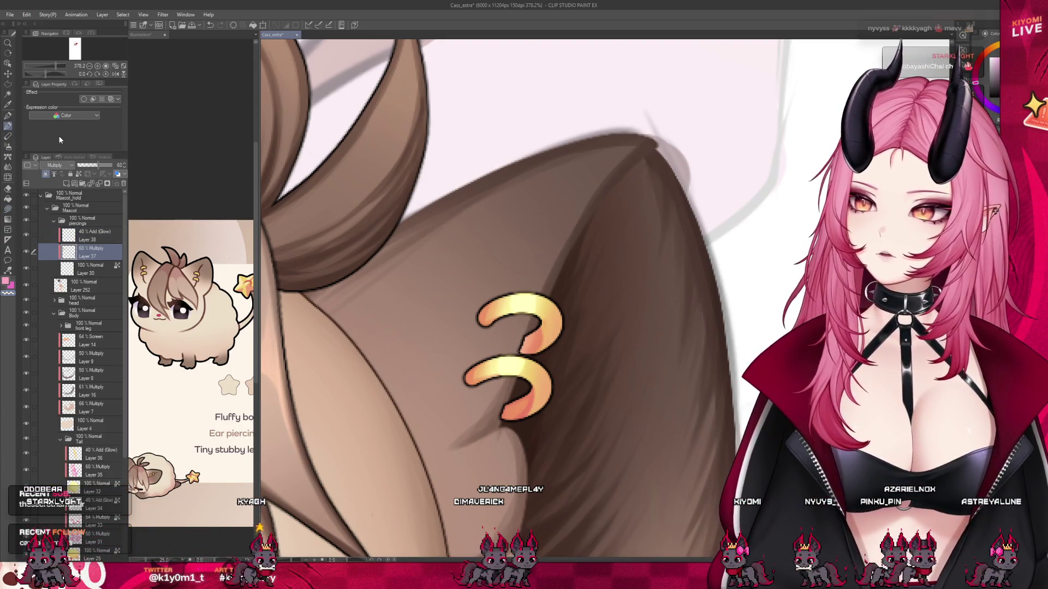
pyautogui.scroll(-5, 490, 226)
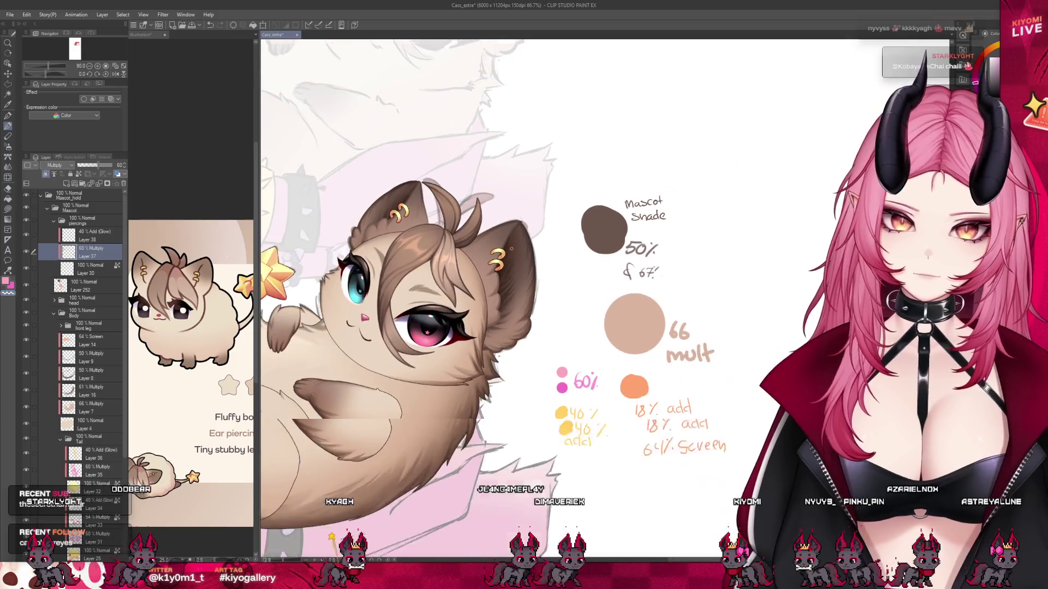
pyautogui.scroll(2, 502, 257)
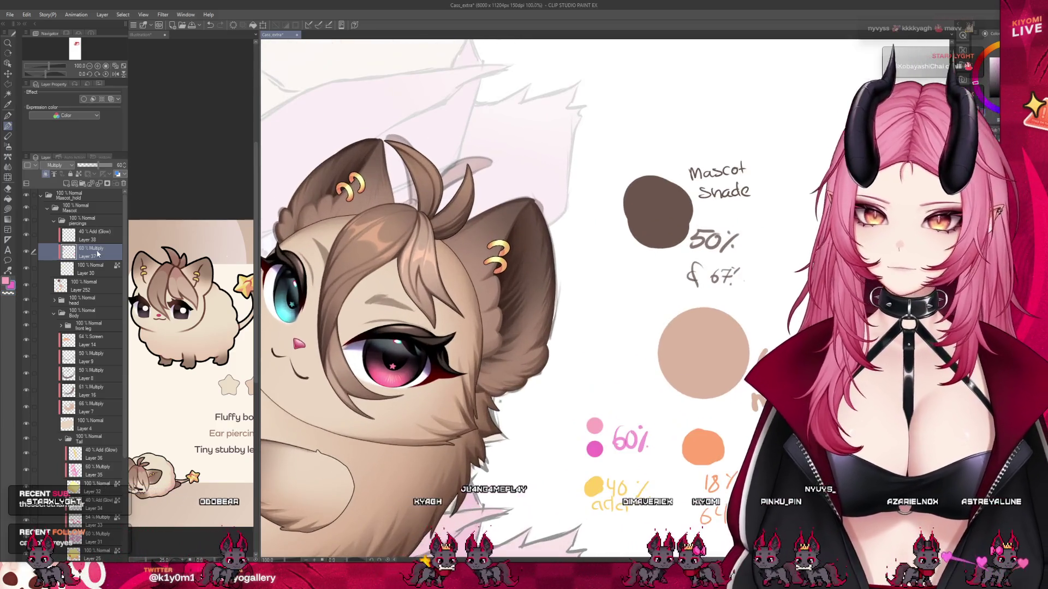
pyautogui.click(66, 185)
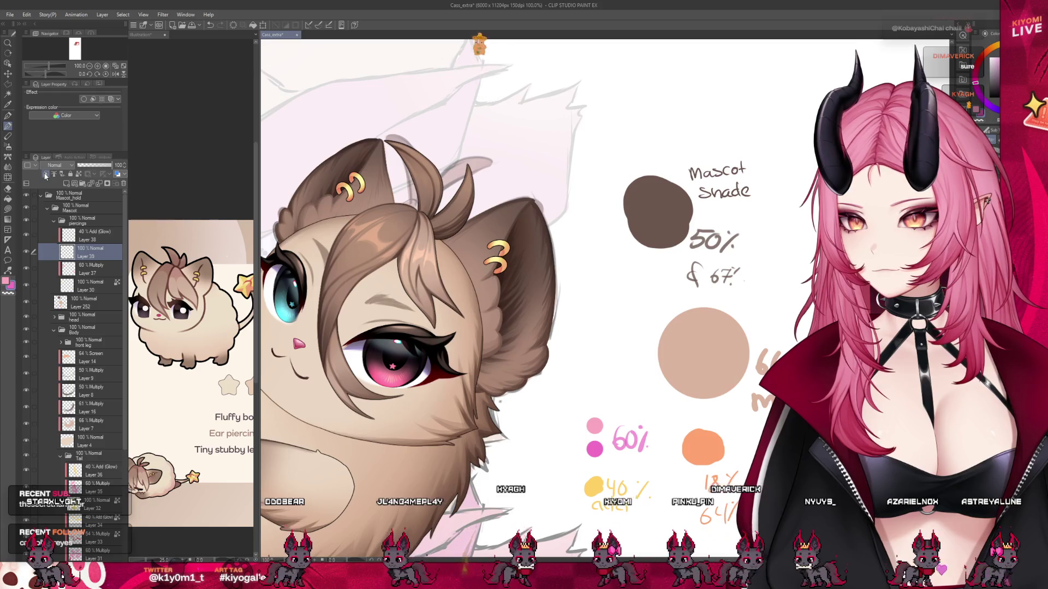
pyautogui.click(95, 165)
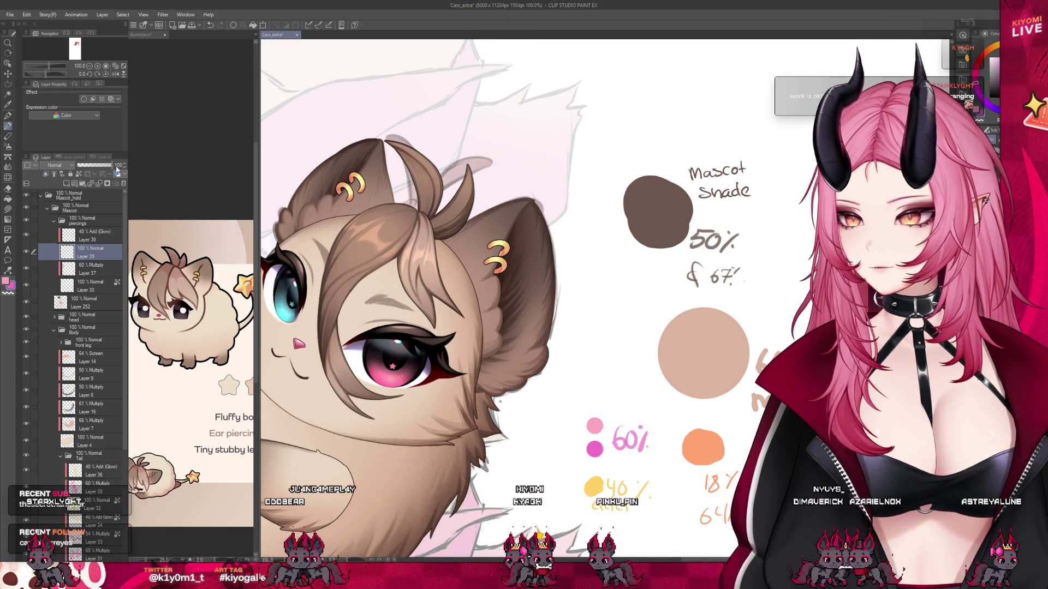
pyautogui.click(124, 164)
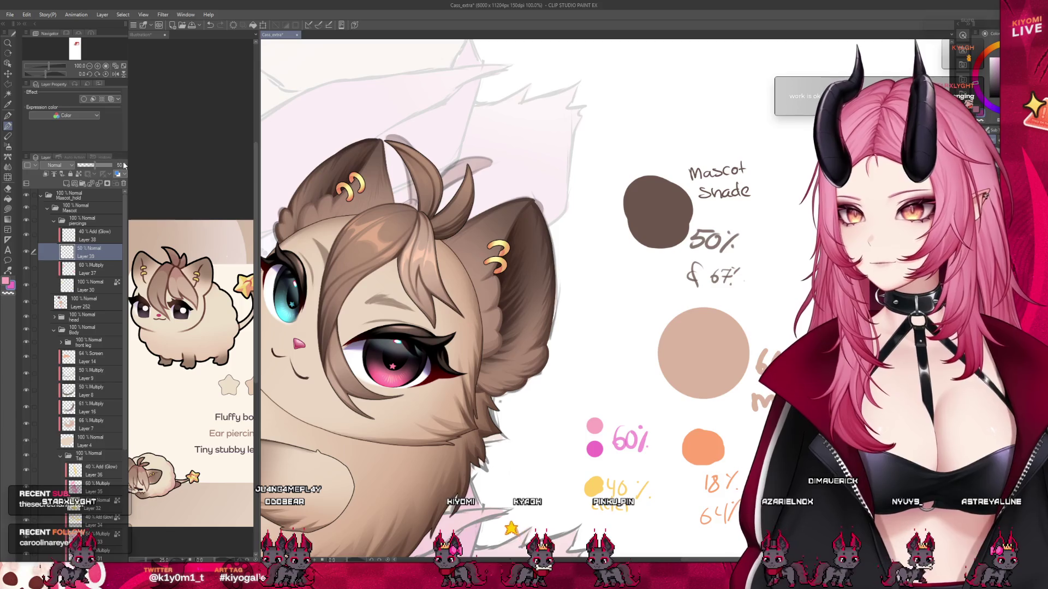
pyautogui.click(124, 166)
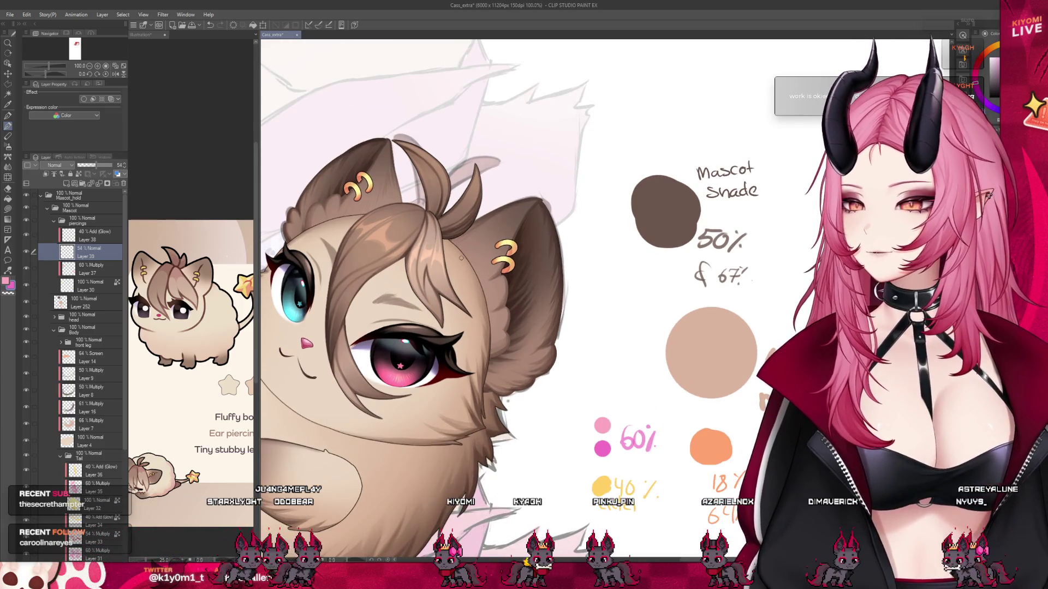
pyautogui.scroll(3, 537, 262)
pyautogui.scroll(-3, 436, 191)
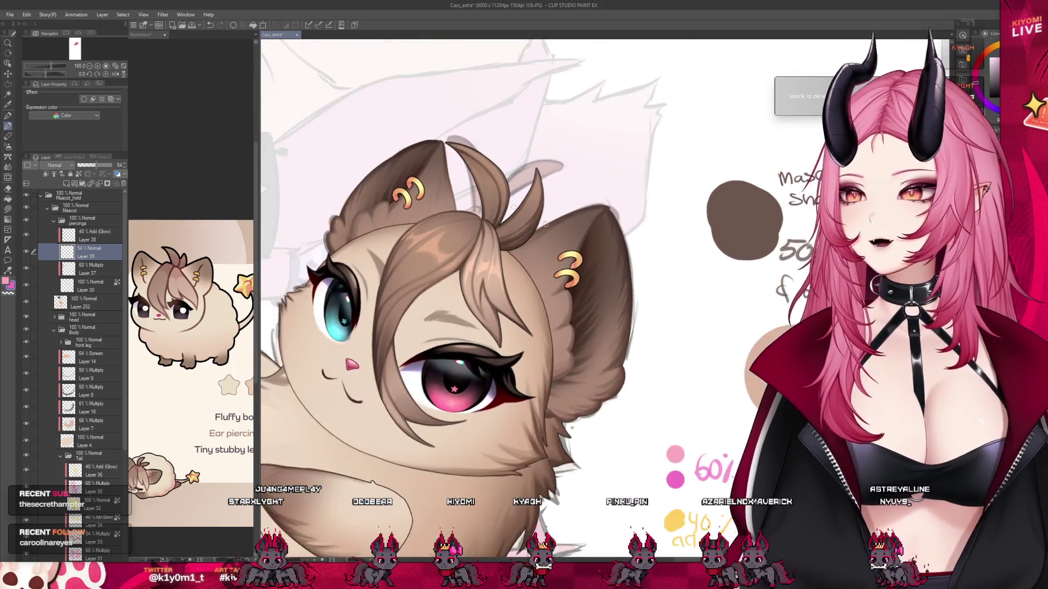
pyautogui.scroll(4, 352, 114)
pyautogui.scroll(3, 382, 139)
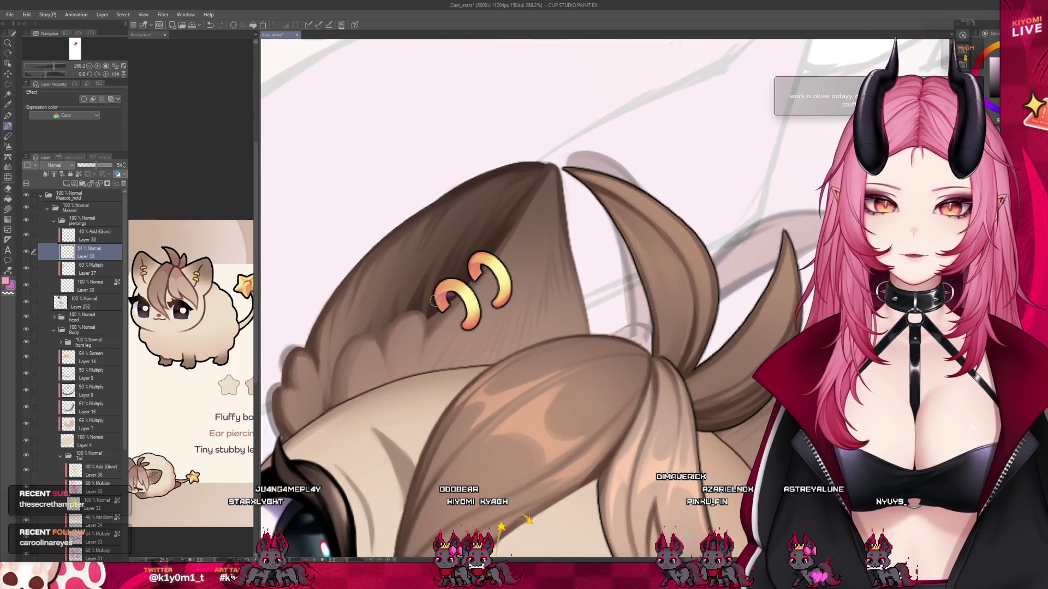
# Set Layer 39 to Multiply and brush pink shading onto the ear ring.
pyautogui.click(60, 164)
pyautogui.click(54, 180)
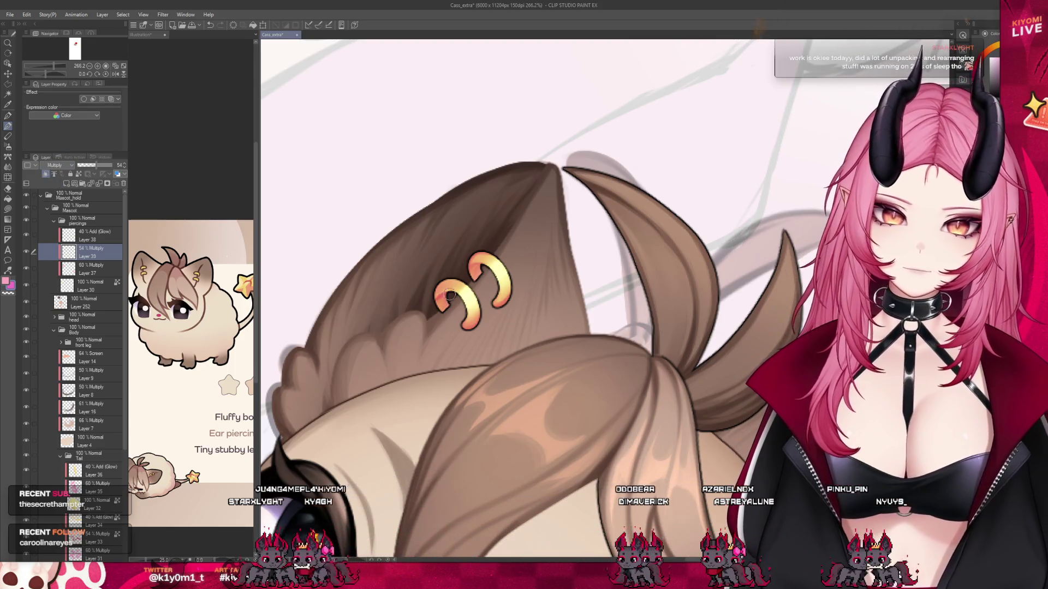
pyautogui.moveTo(444, 303); pyautogui.dragTo(448, 306)
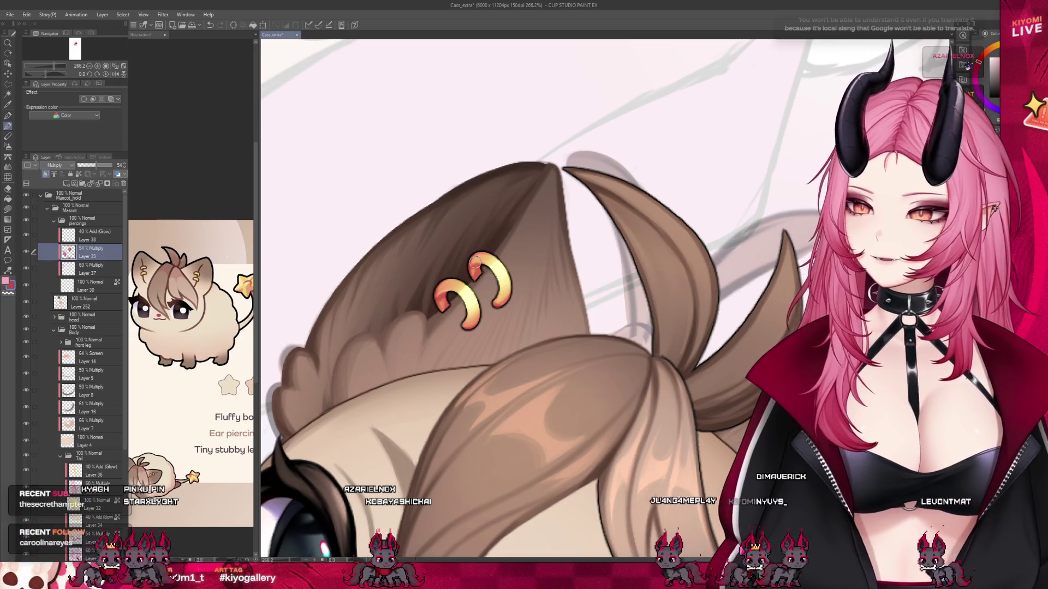
pyautogui.scroll(-3, 475, 262)
pyautogui.scroll(3, 659, 378)
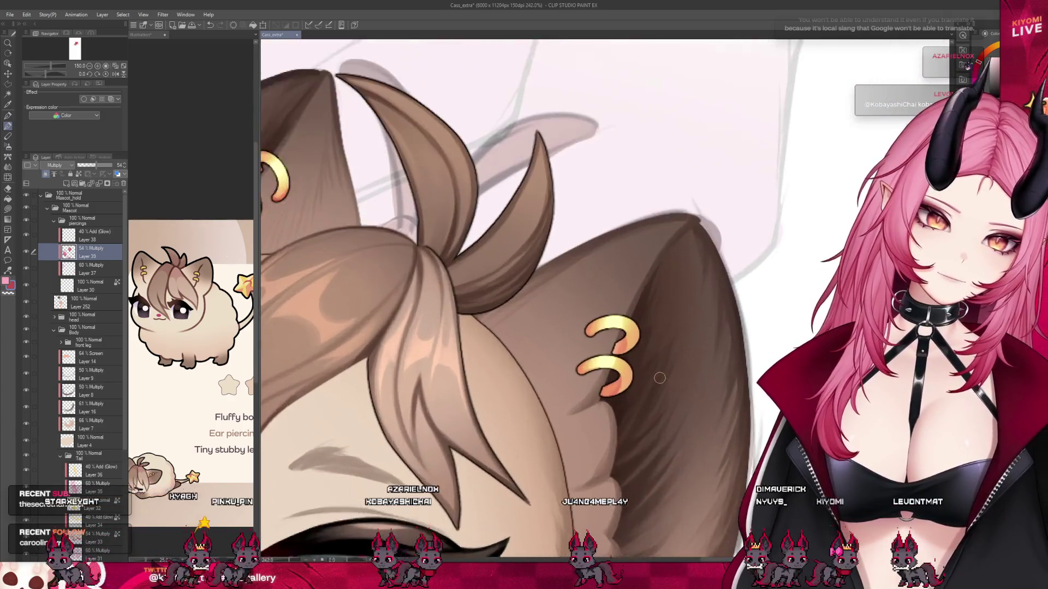
pyautogui.scroll(1, 659, 378)
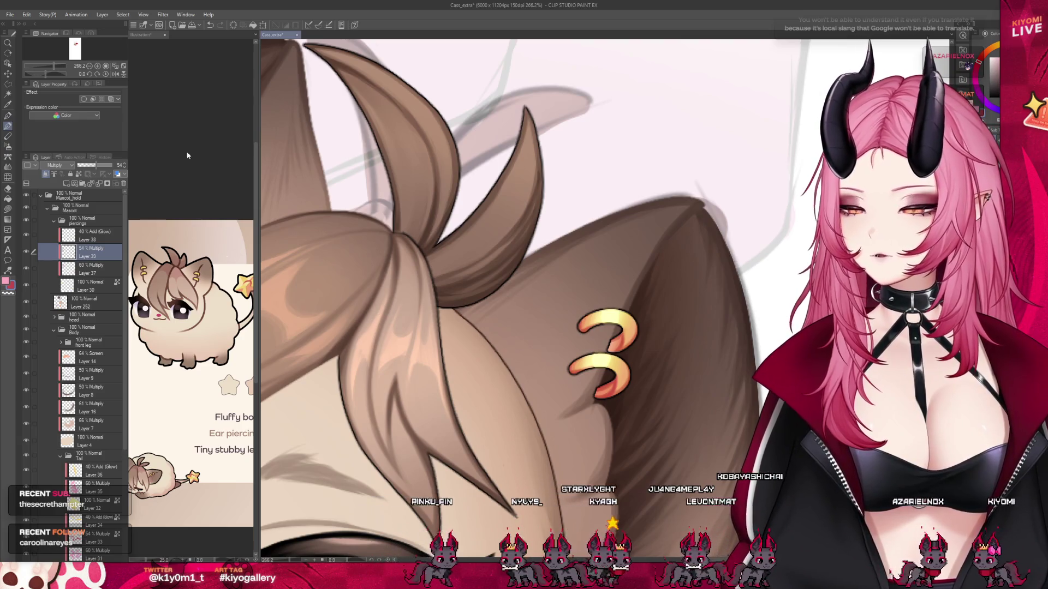
pyautogui.click(7, 167)
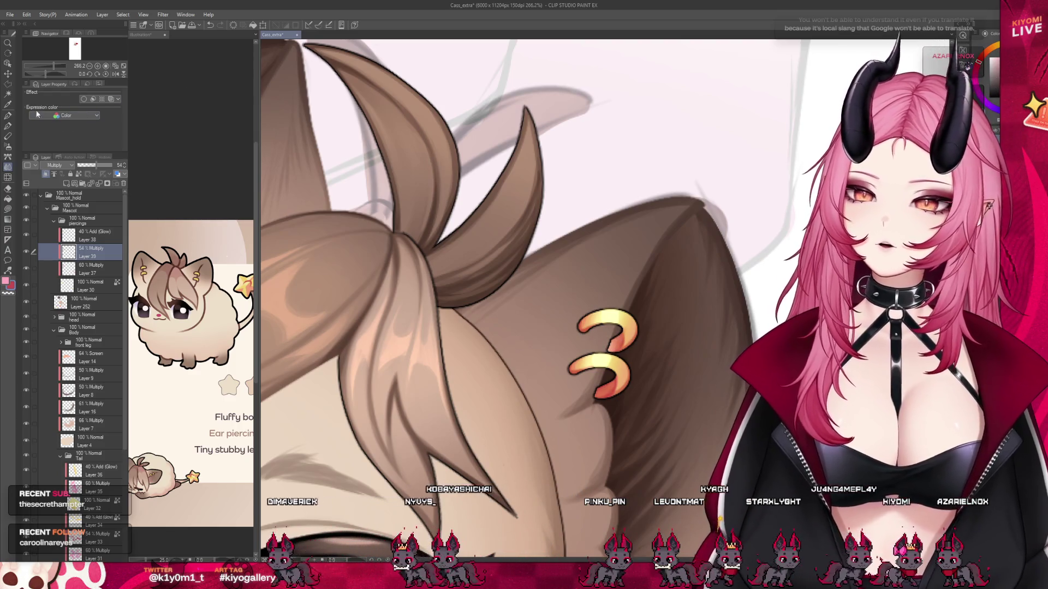
pyautogui.press('p')
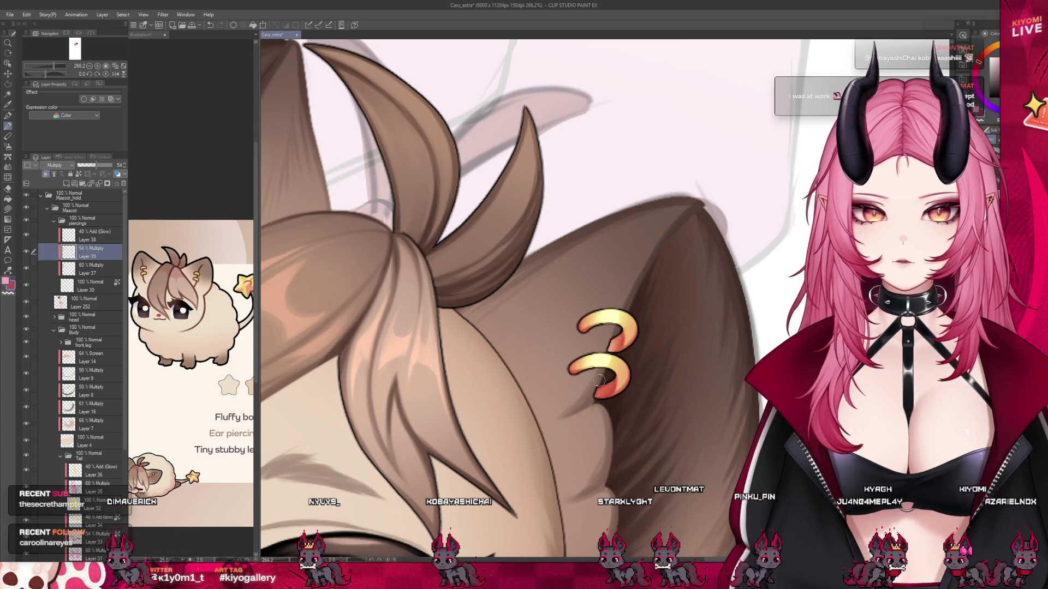
pyautogui.scroll(3, 435, 216)
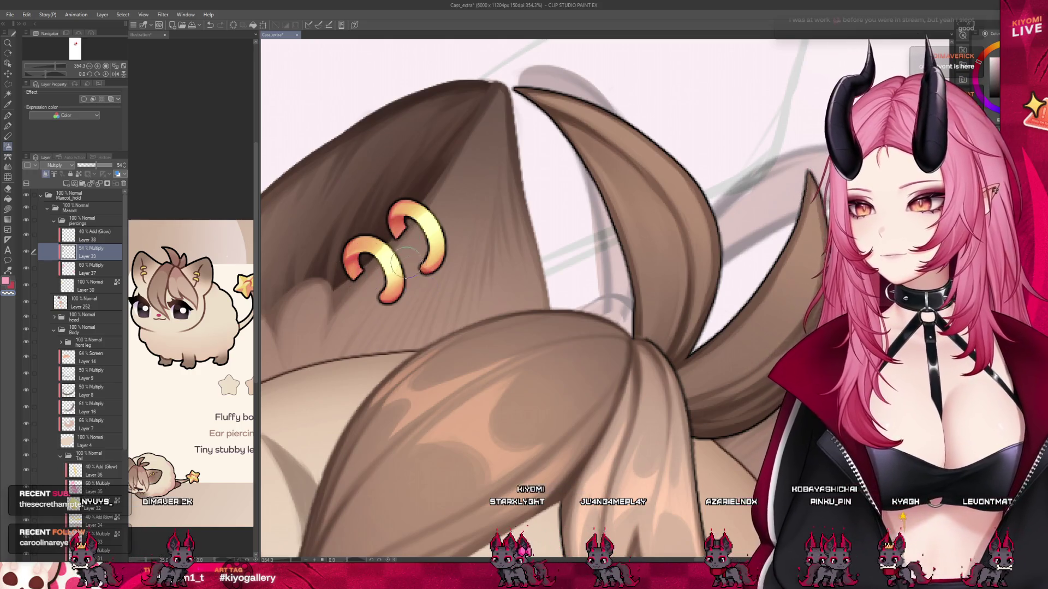
pyautogui.scroll(-10, 405, 262)
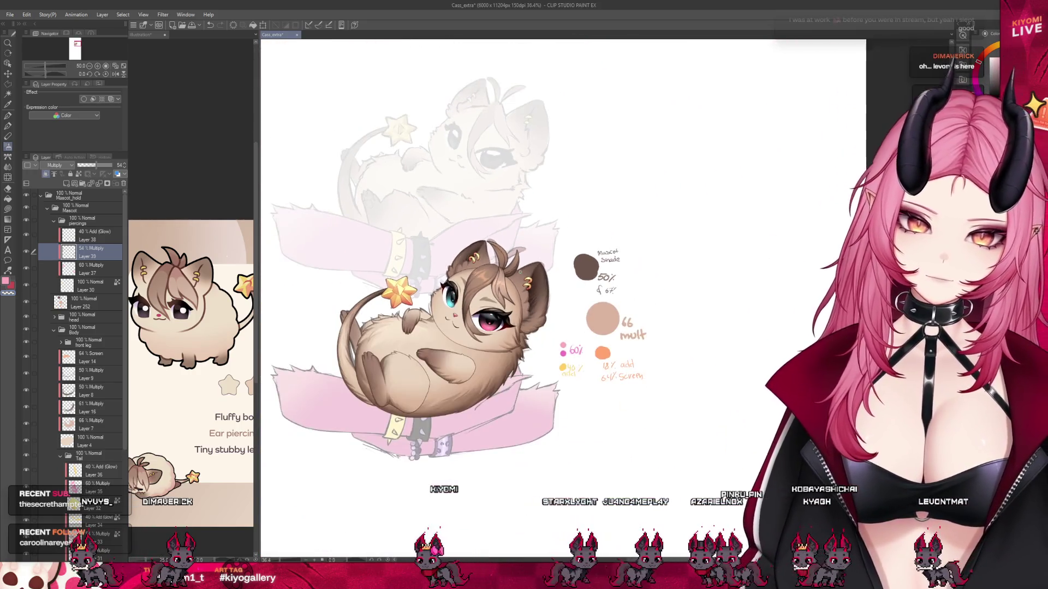
pyautogui.scroll(2, 444, 275)
pyautogui.click(93, 286)
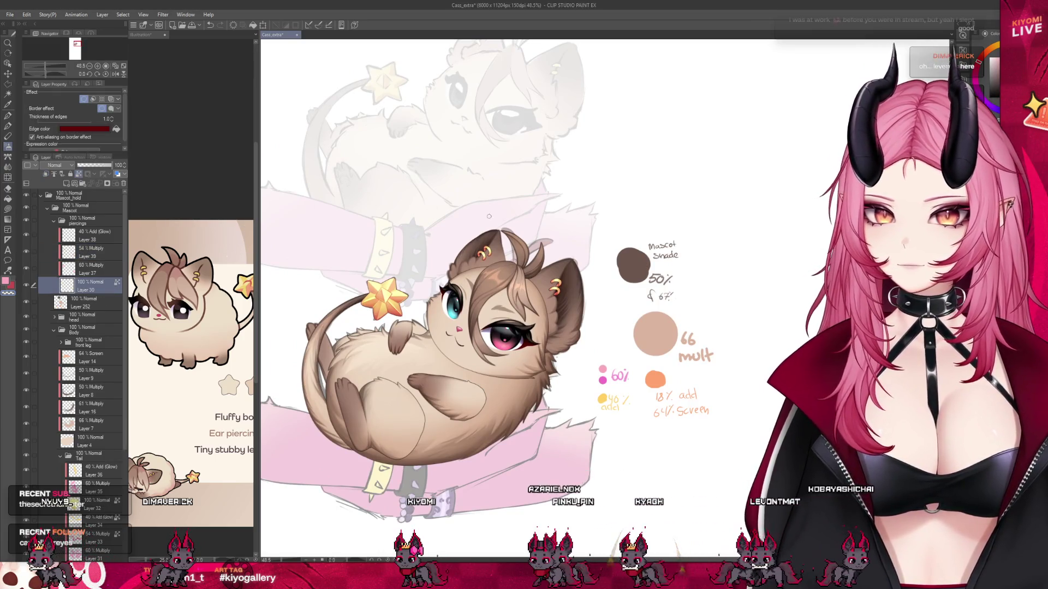
pyautogui.scroll(4, 528, 255)
pyautogui.scroll(-1, 524, 248)
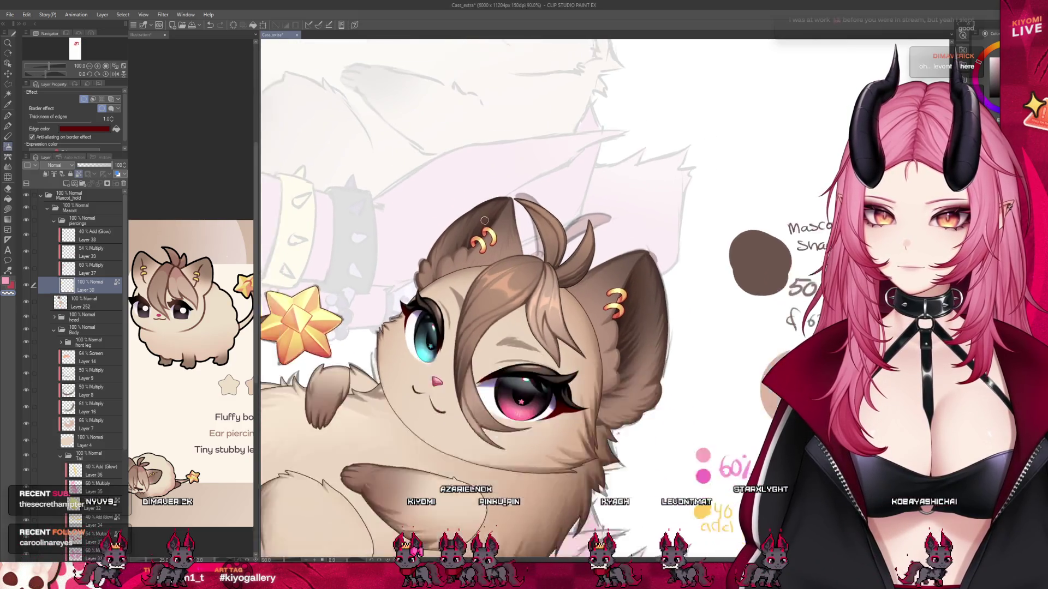
pyautogui.scroll(2, 516, 235)
pyautogui.scroll(-2, 510, 226)
pyautogui.scroll(-4, 507, 222)
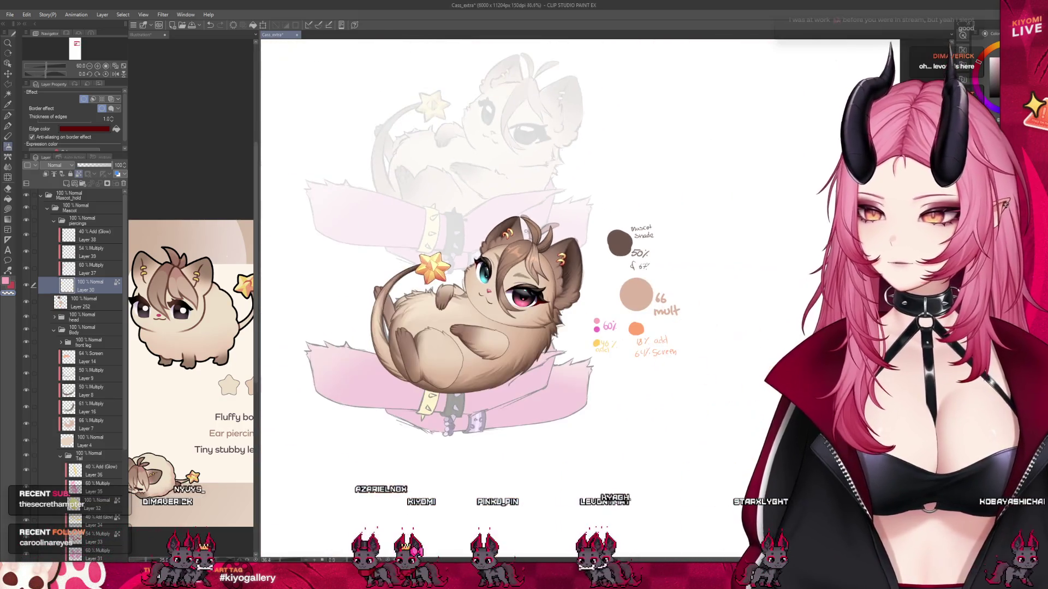
pyautogui.scroll(2, 496, 247)
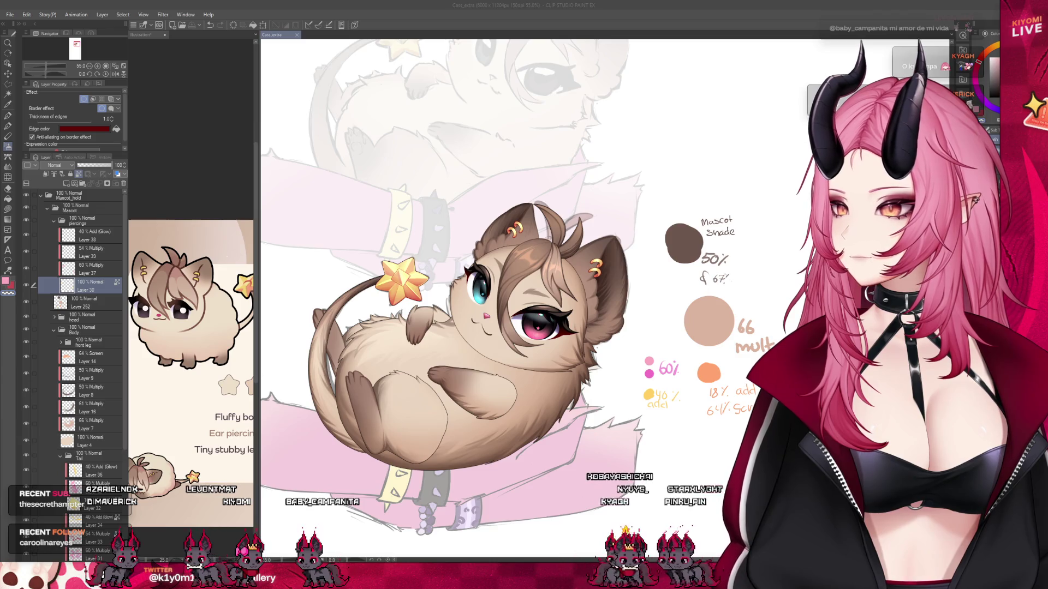
pyautogui.scroll(1, 491, 298)
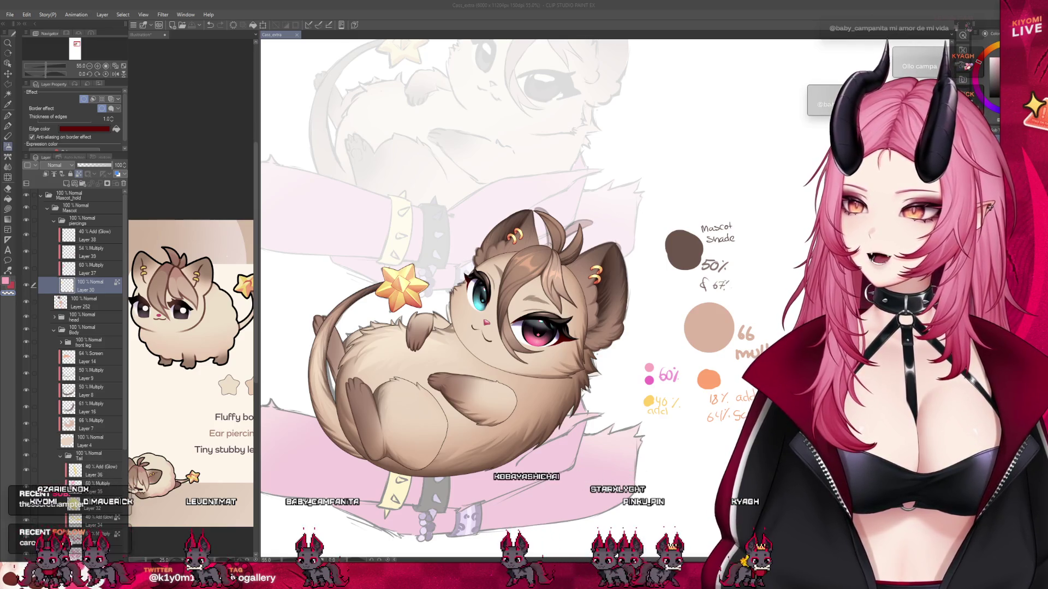
pyautogui.scroll(1, 484, 399)
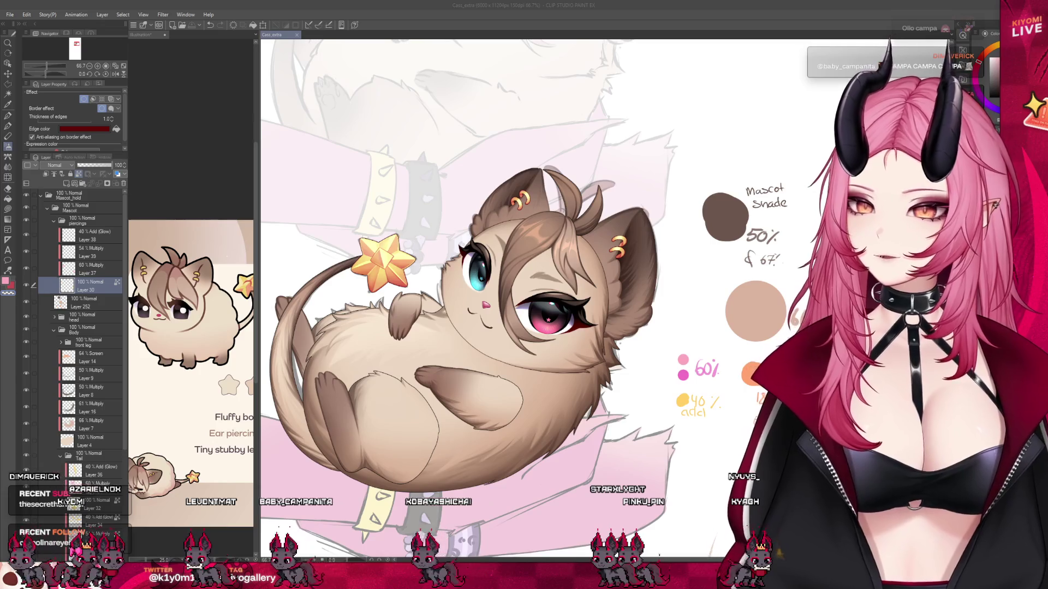
pyautogui.scroll(3, 638, 142)
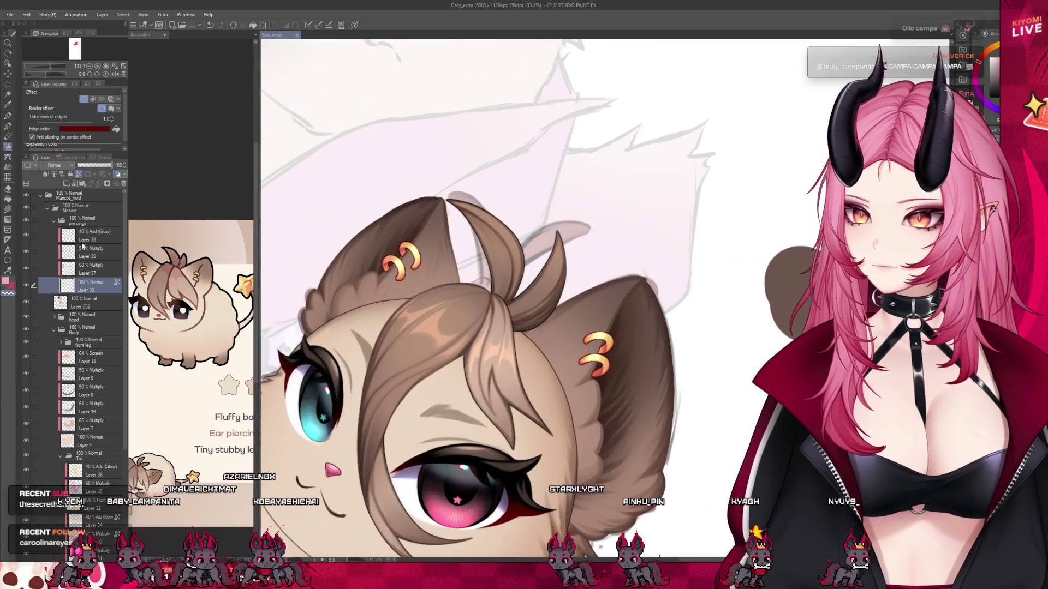
# Paint orange glow over the ear rings on the Add (Glow) layer, checking at 100% zoom.
pyautogui.click(90, 235)
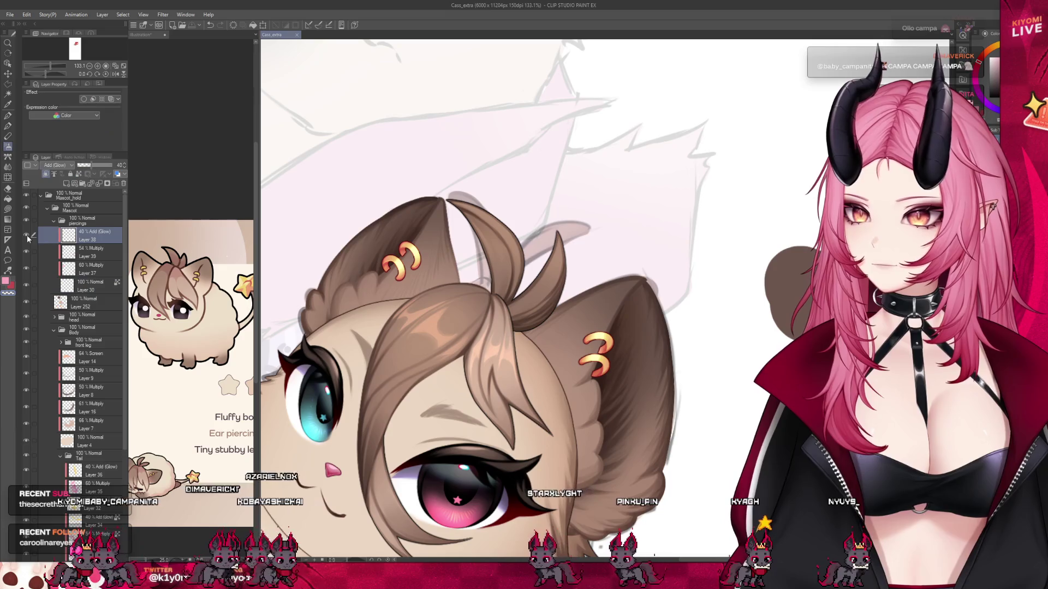
pyautogui.scroll(1, 505, 306)
pyautogui.scroll(1, 381, 251)
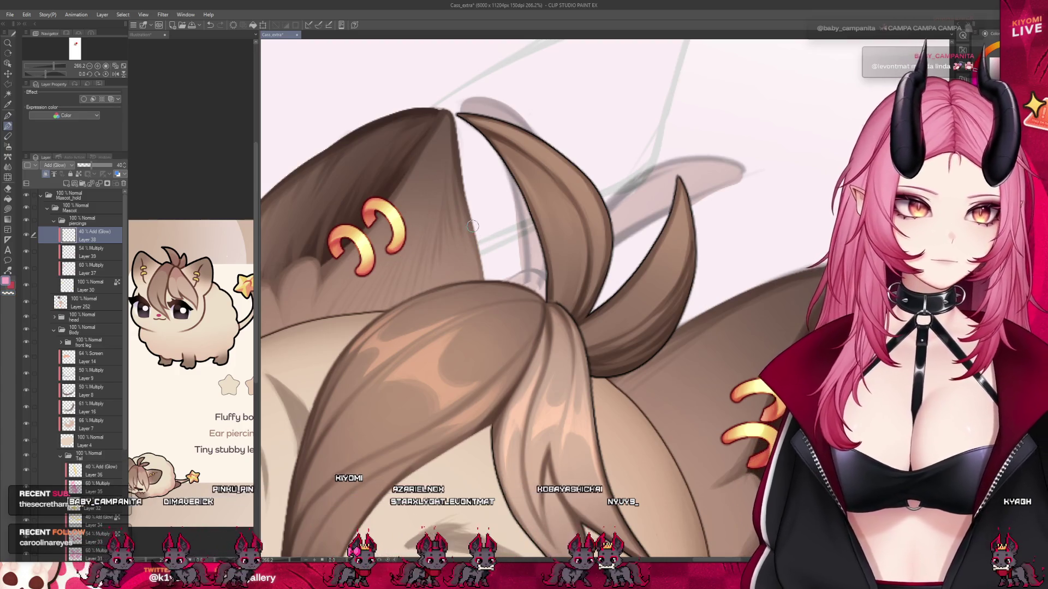
pyautogui.hotkey('ctrl', 'alt', '0')
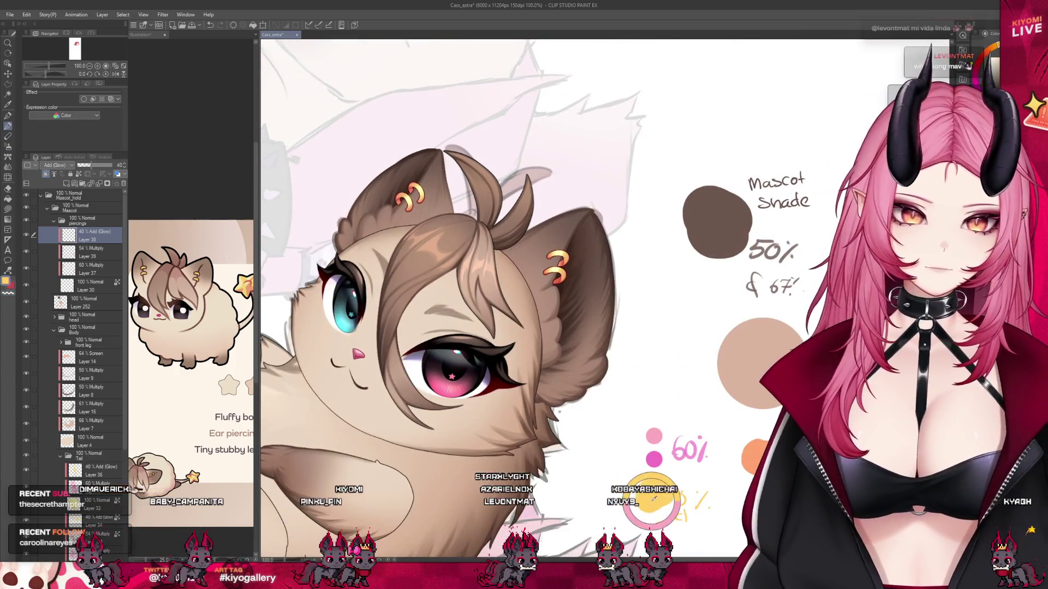
pyautogui.scroll(2, 412, 178)
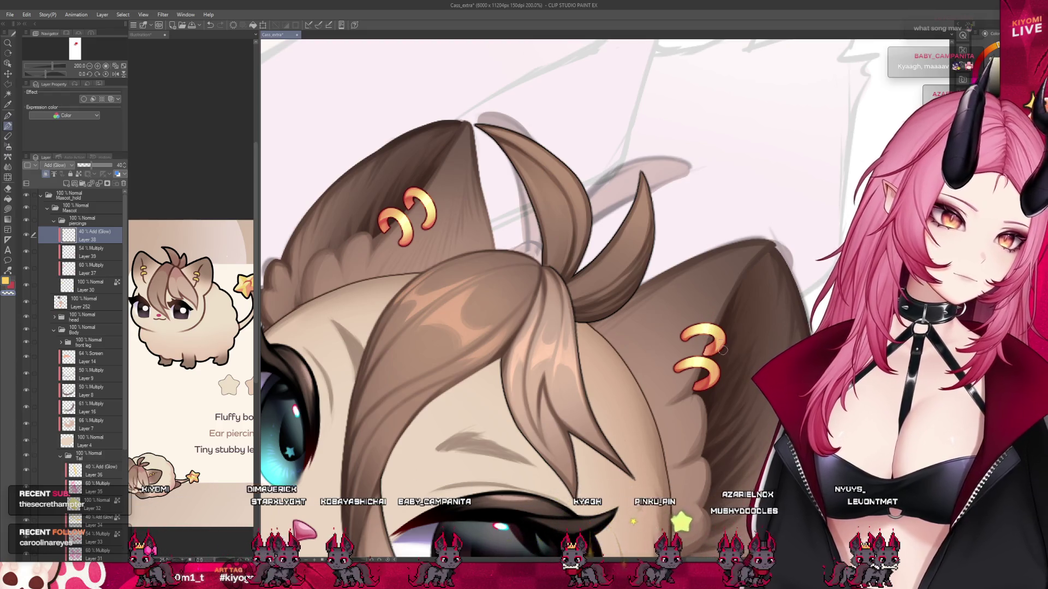
# Review the whole cat from various zoom levels and collapse the piercings folder.
pyautogui.scroll(-5, 513, 305)
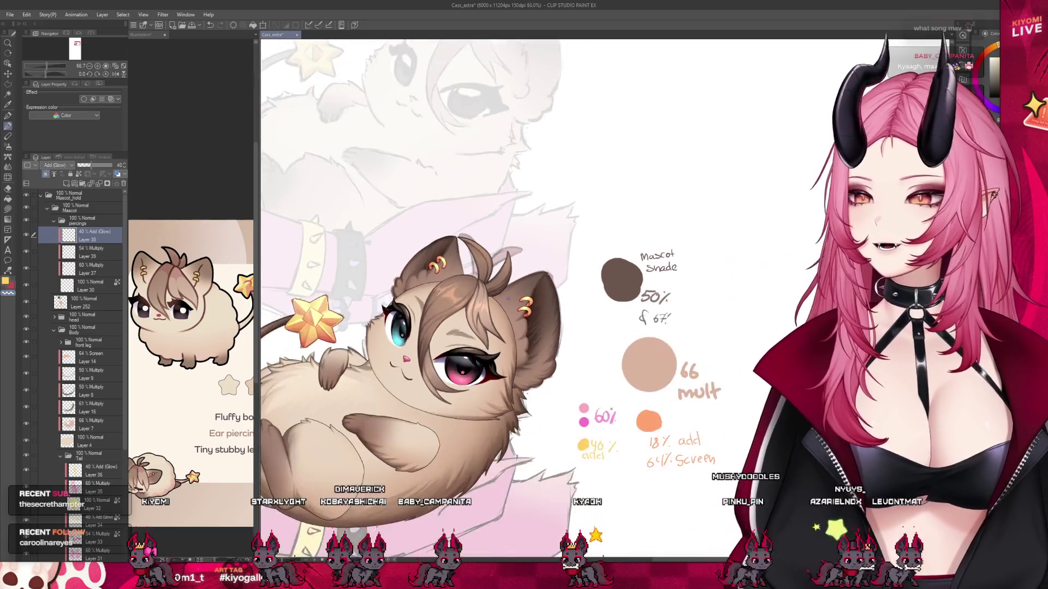
pyautogui.scroll(2, 480, 305)
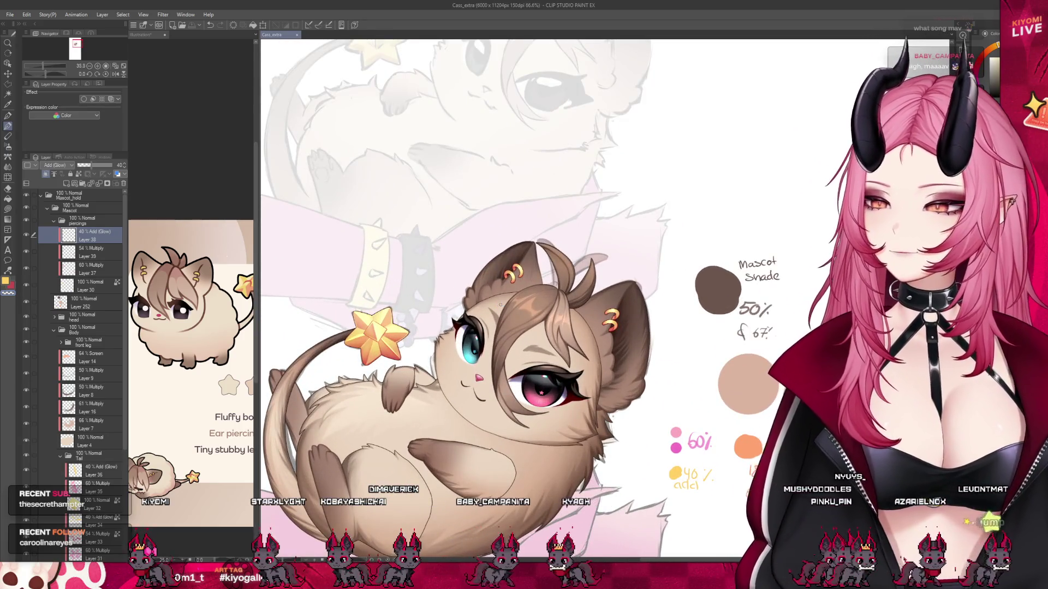
pyautogui.scroll(4, 408, 324)
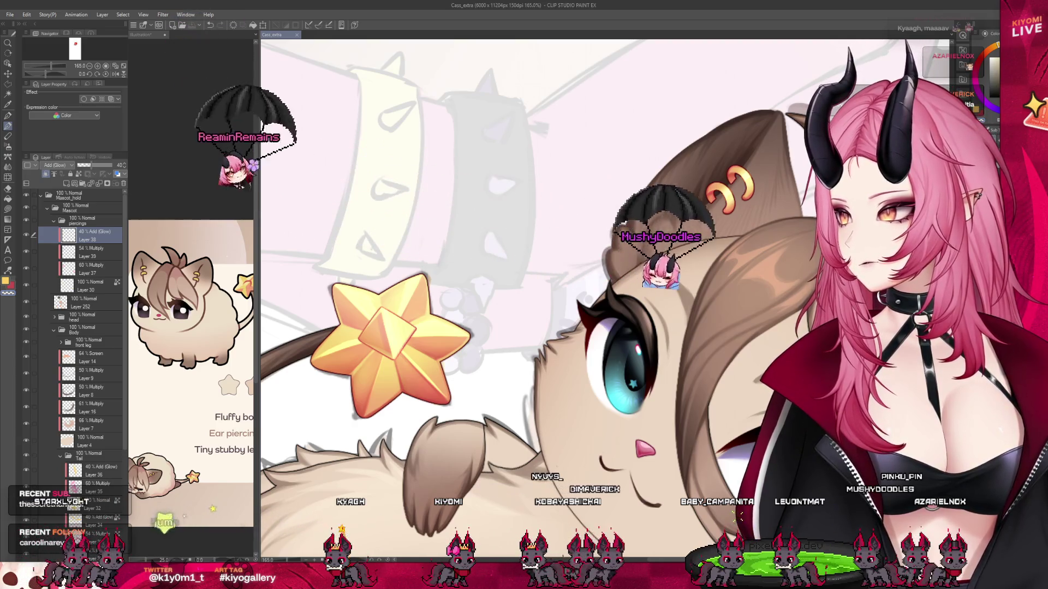
pyautogui.scroll(-5, 545, 298)
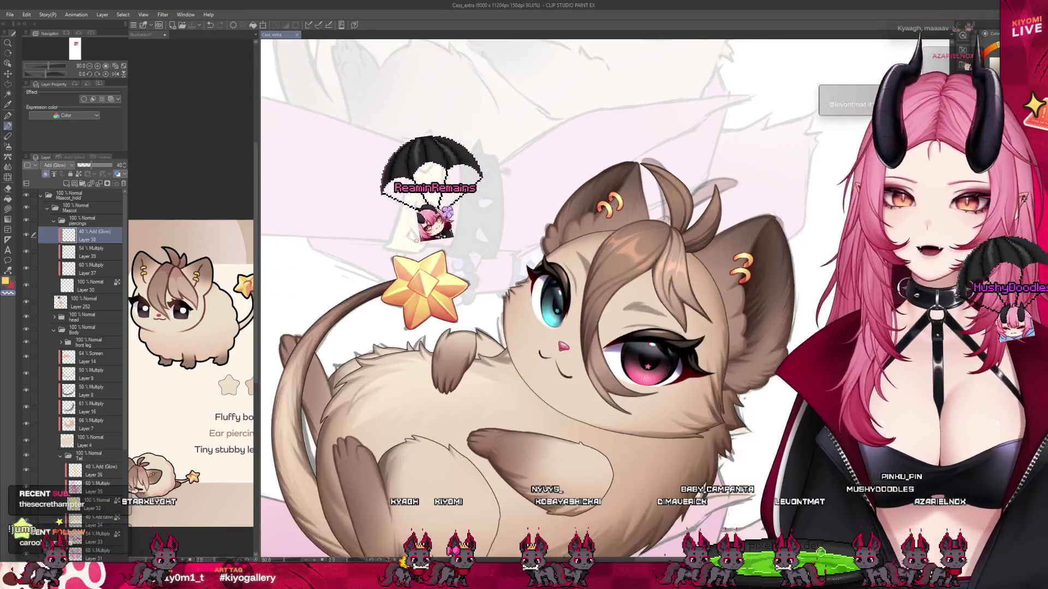
pyautogui.scroll(3, 510, 297)
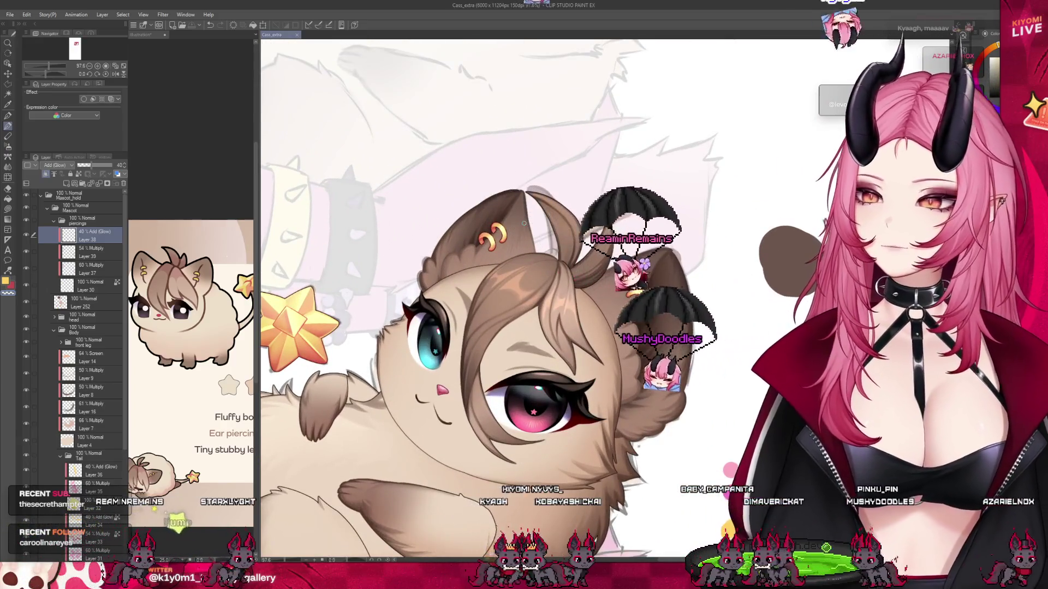
pyautogui.scroll(-4, 511, 298)
pyautogui.scroll(-1, 507, 284)
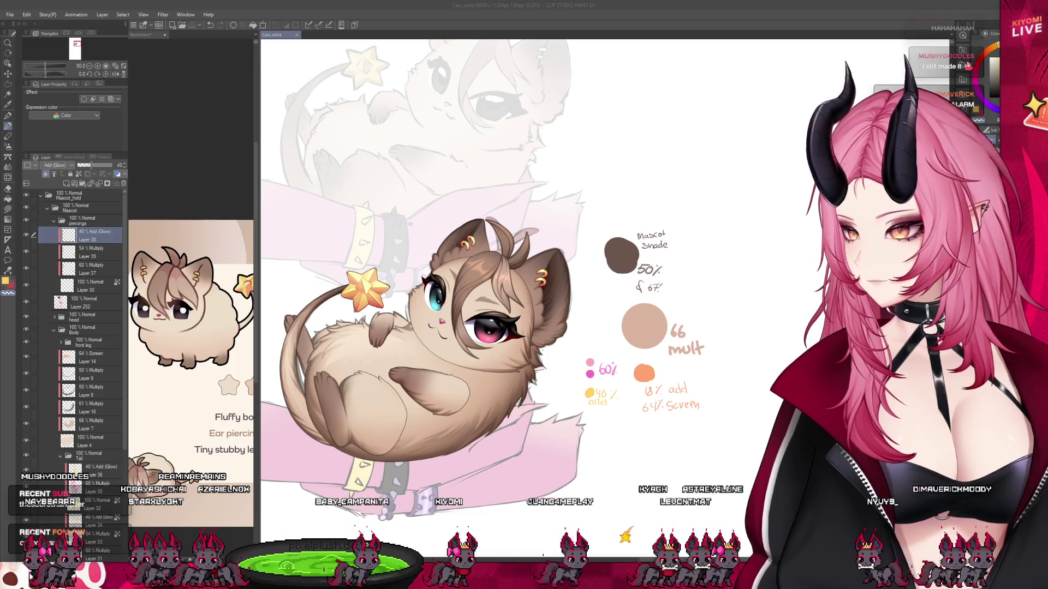
pyautogui.scroll(-2, 446, 349)
pyautogui.scroll(3, 365, 331)
pyautogui.scroll(-1, 365, 331)
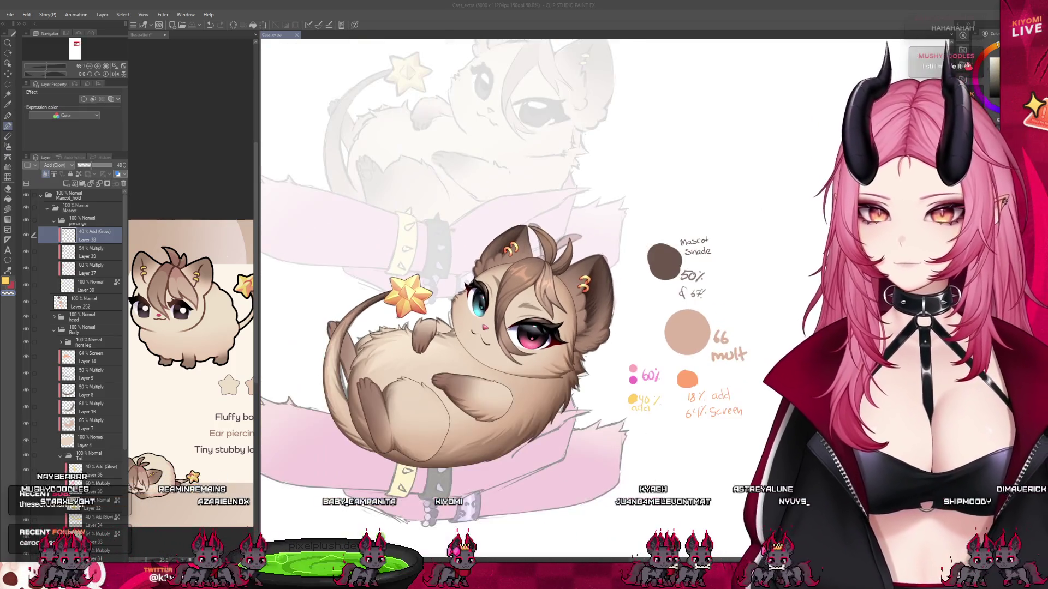
pyautogui.scroll(1, 365, 331)
pyautogui.scroll(4, 652, 248)
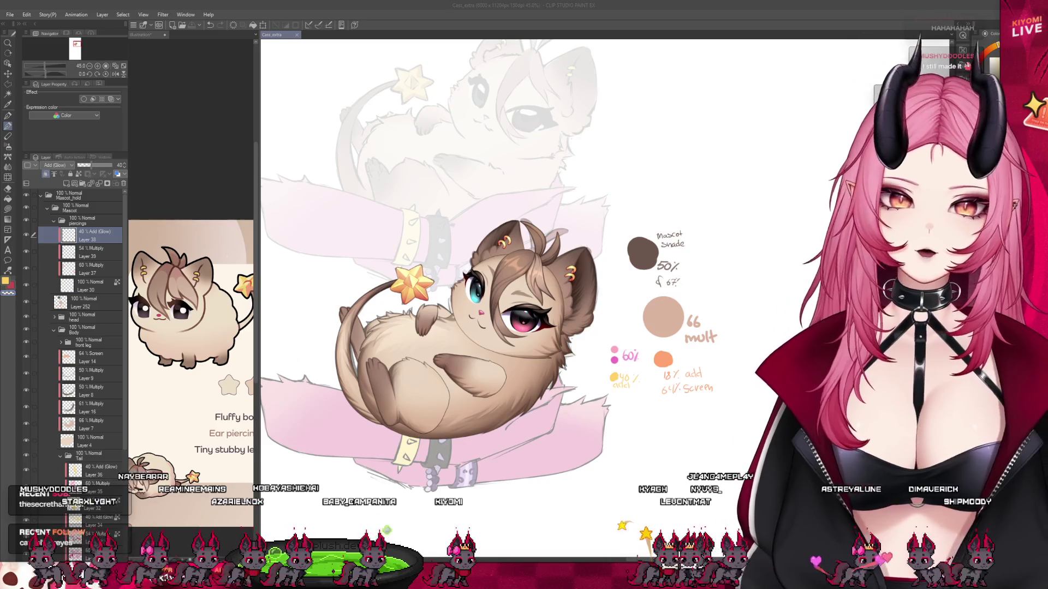
pyautogui.scroll(-5, 446, 305)
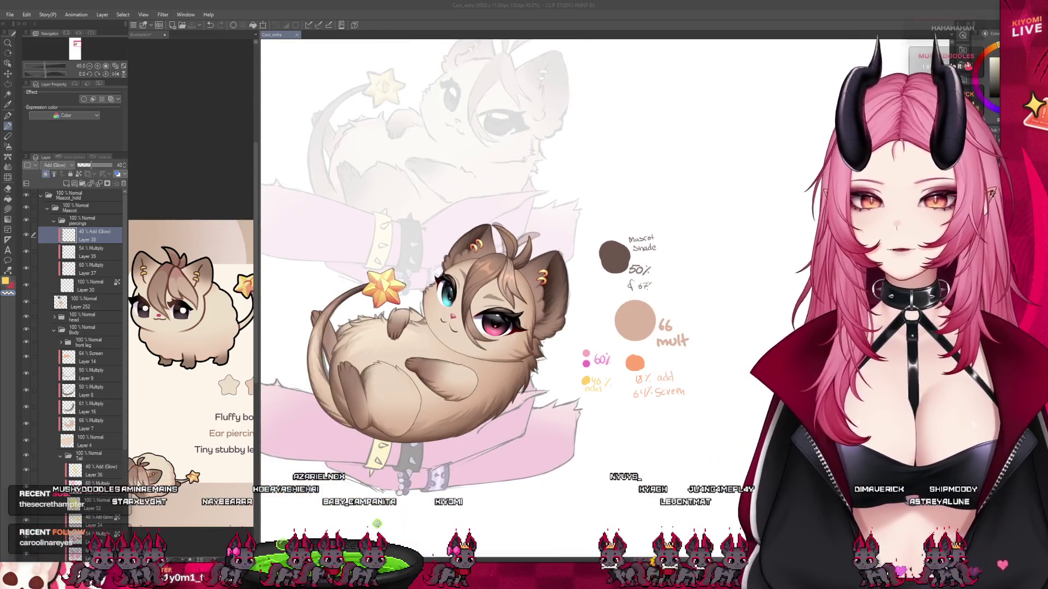
pyautogui.click(54, 220)
pyautogui.scroll(2, 337, 416)
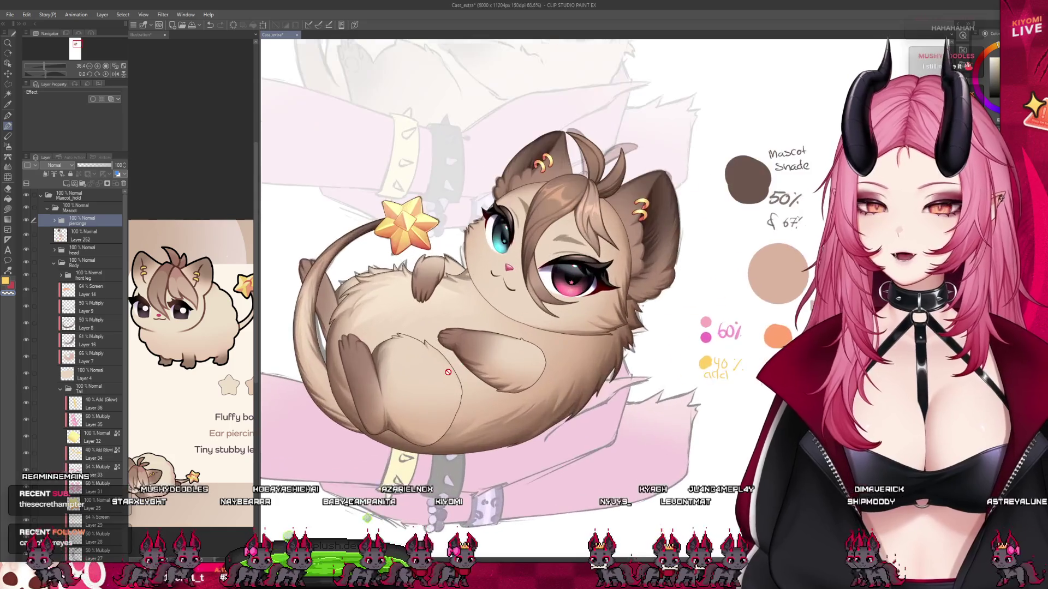
pyautogui.scroll(-1, 91, 384)
pyautogui.scroll(-2, 92, 384)
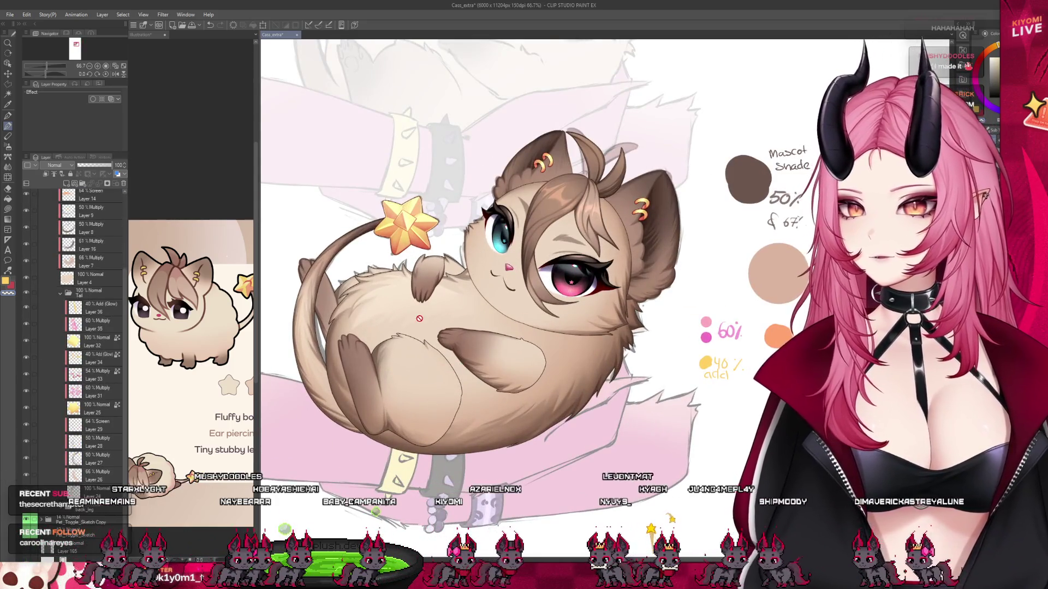
pyautogui.scroll(-1, 423, 349)
pyautogui.scroll(3, 423, 349)
# Collapse the Tail folder and expand the front leg folder.
pyautogui.scroll(-1, 82, 382)
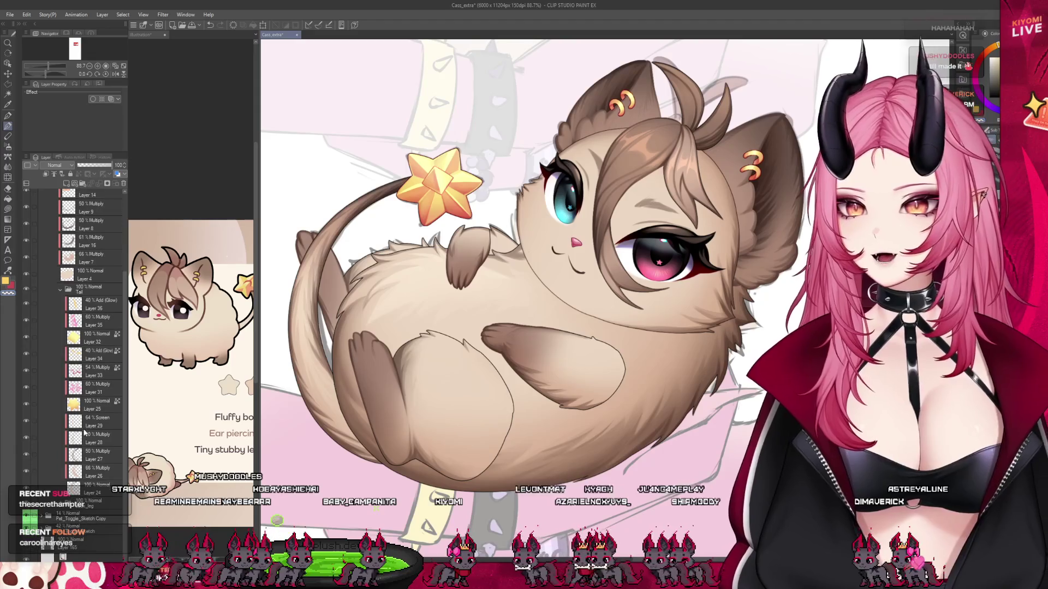
pyautogui.click(28, 423)
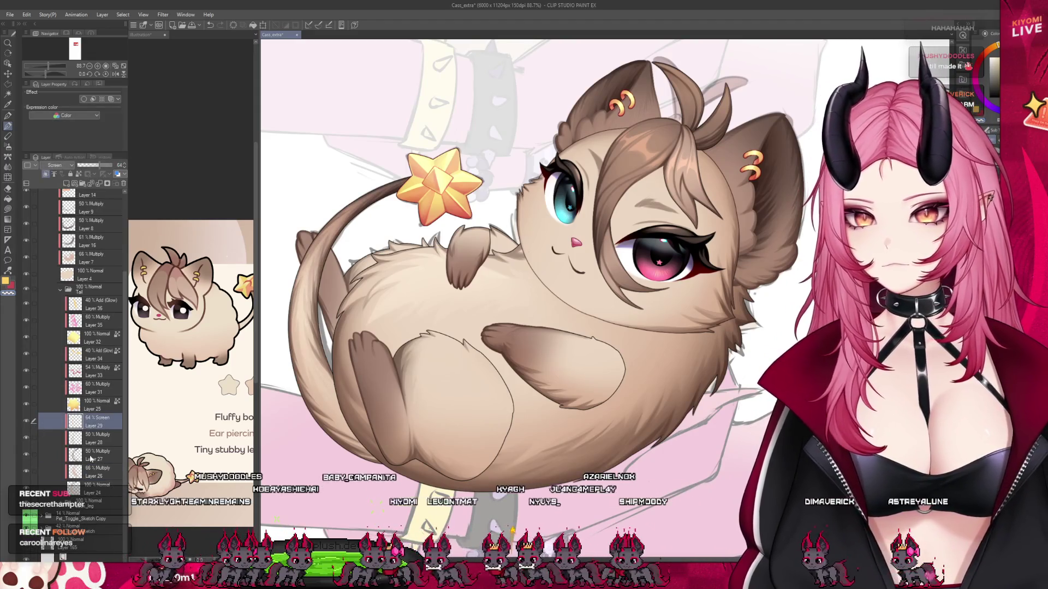
pyautogui.click(85, 506)
pyautogui.click(60, 289)
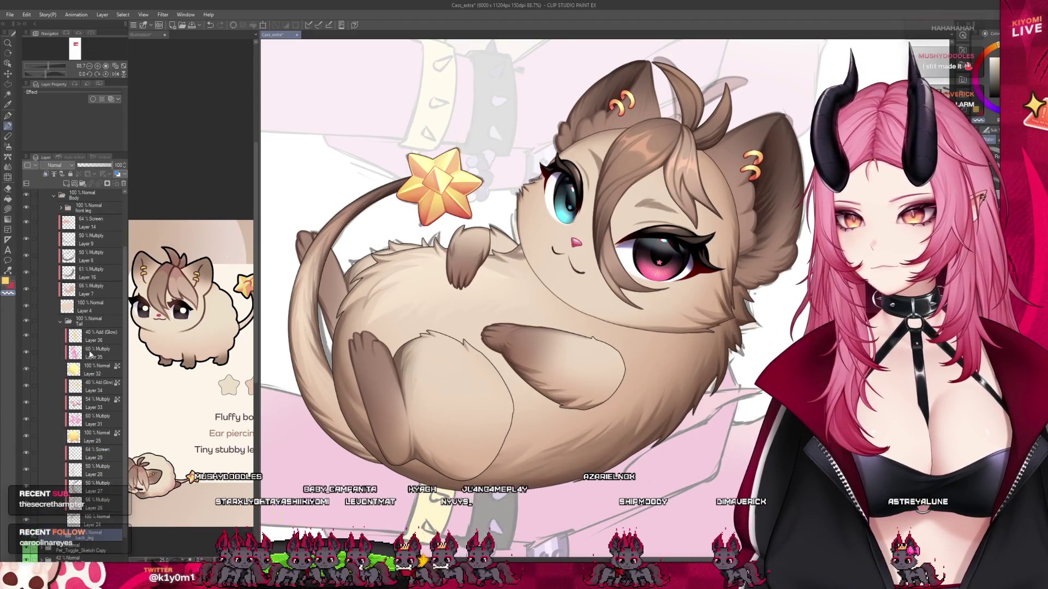
pyautogui.scroll(3, 70, 328)
pyautogui.click(82, 290)
pyautogui.click(60, 276)
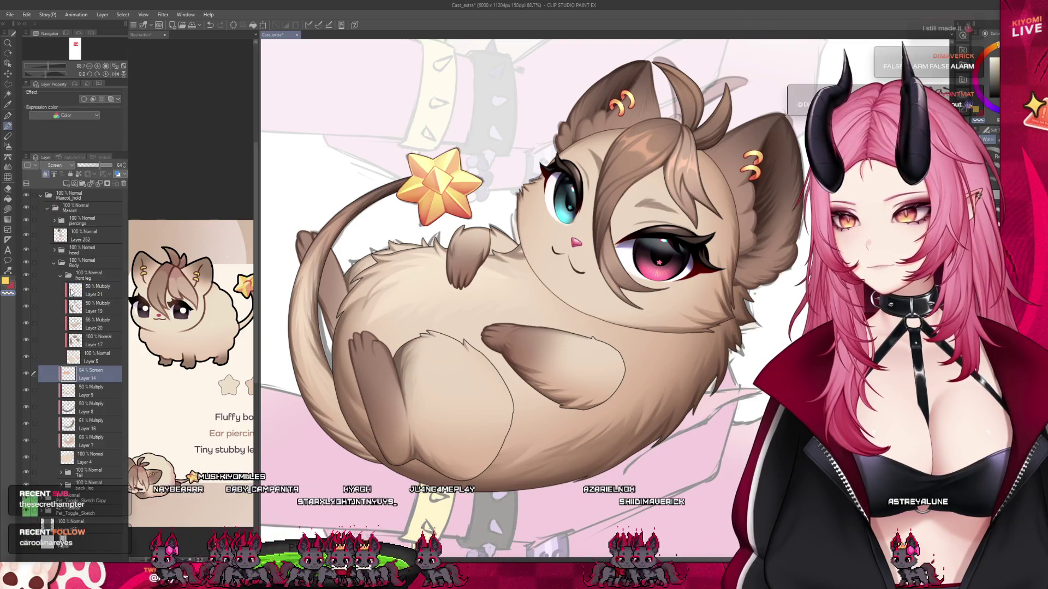
# Create a new layer in the front leg folder with a brown Border edge effect.
pyautogui.hotkey('ctrl', 'shift', 'n')
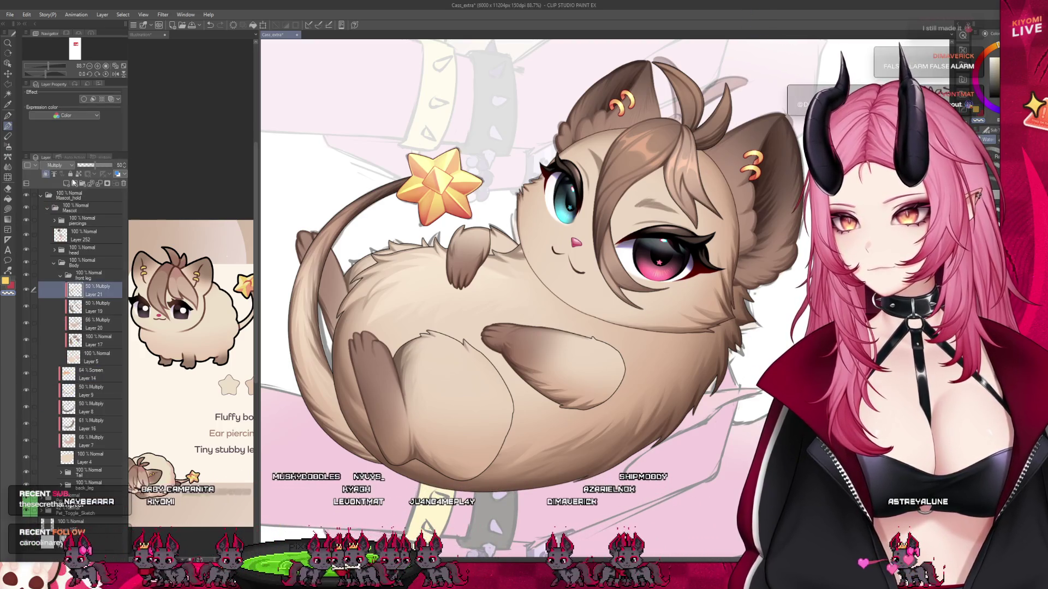
pyautogui.click(84, 99)
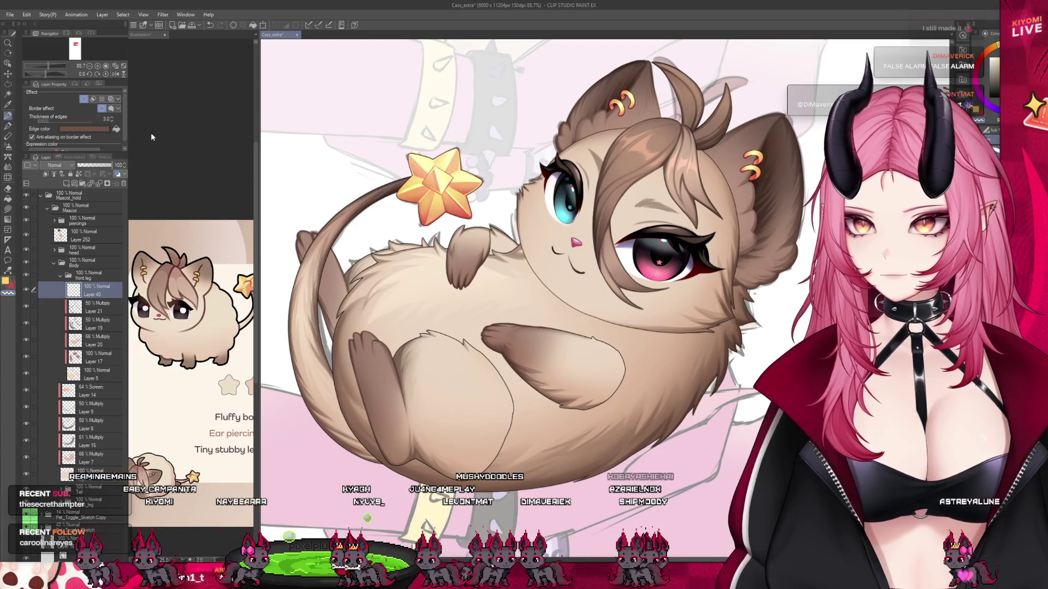
pyautogui.click(99, 129)
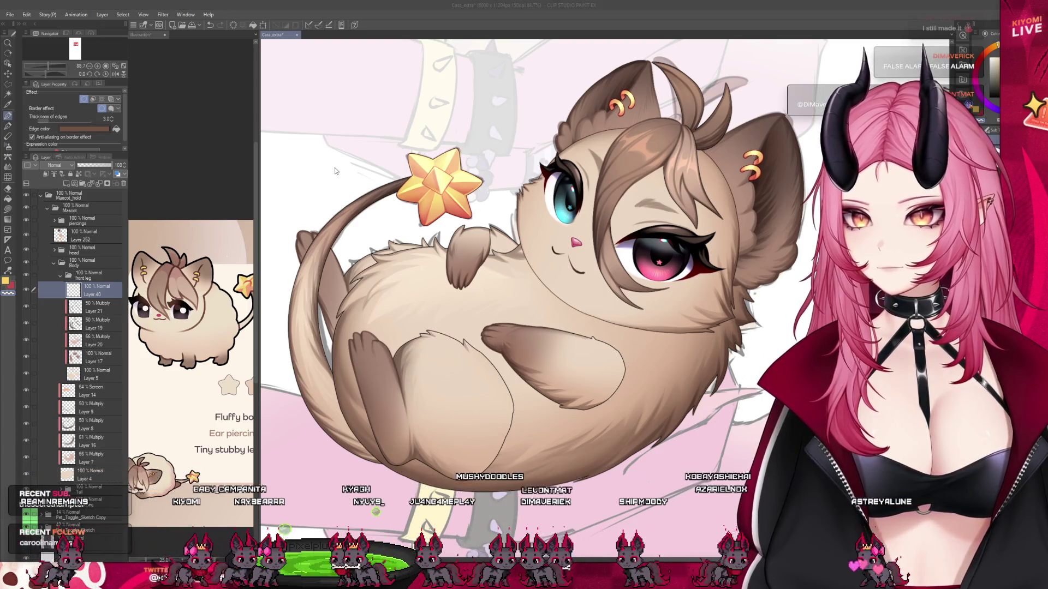
pyautogui.click(8, 117)
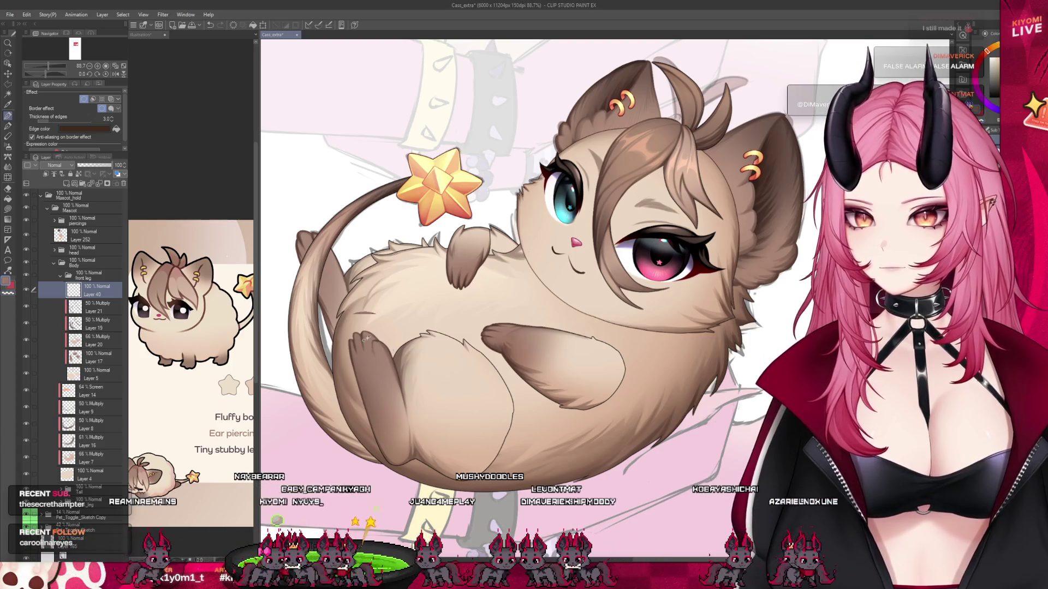
pyautogui.scroll(3, 355, 338)
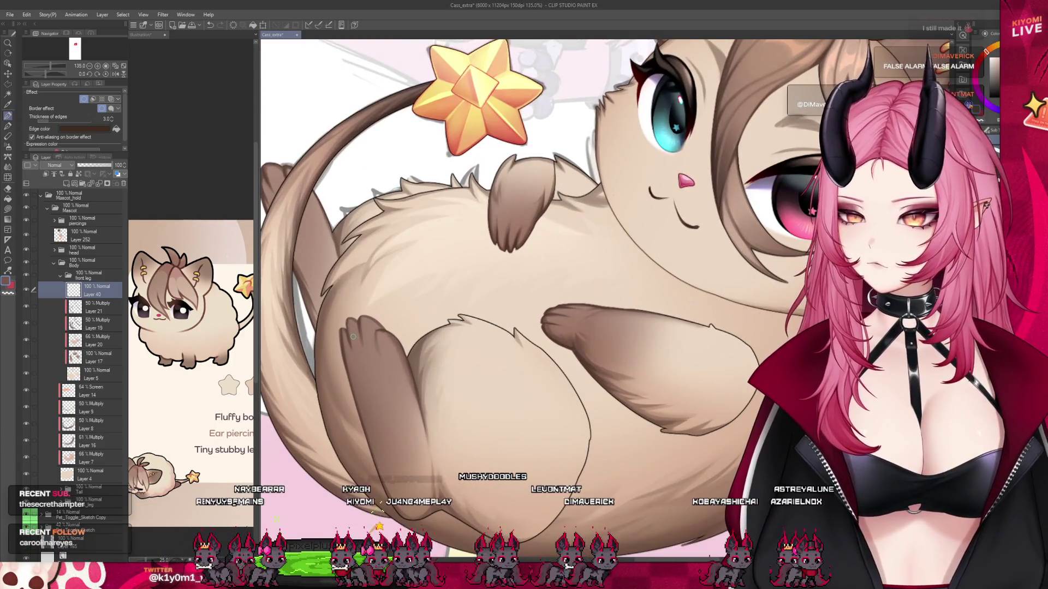
# Paint three small brown toe-bean shapes on the cat's lower left paw on Layer 40.
pyautogui.moveTo(361, 326); pyautogui.dragTo(367, 349)
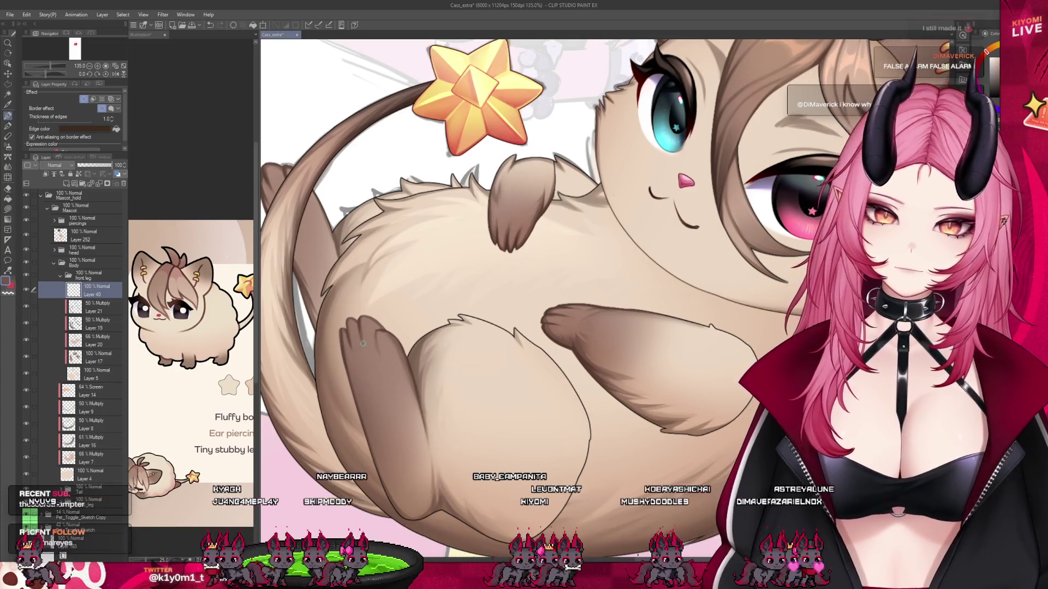
pyautogui.moveTo(361, 330); pyautogui.dragTo(364, 350)
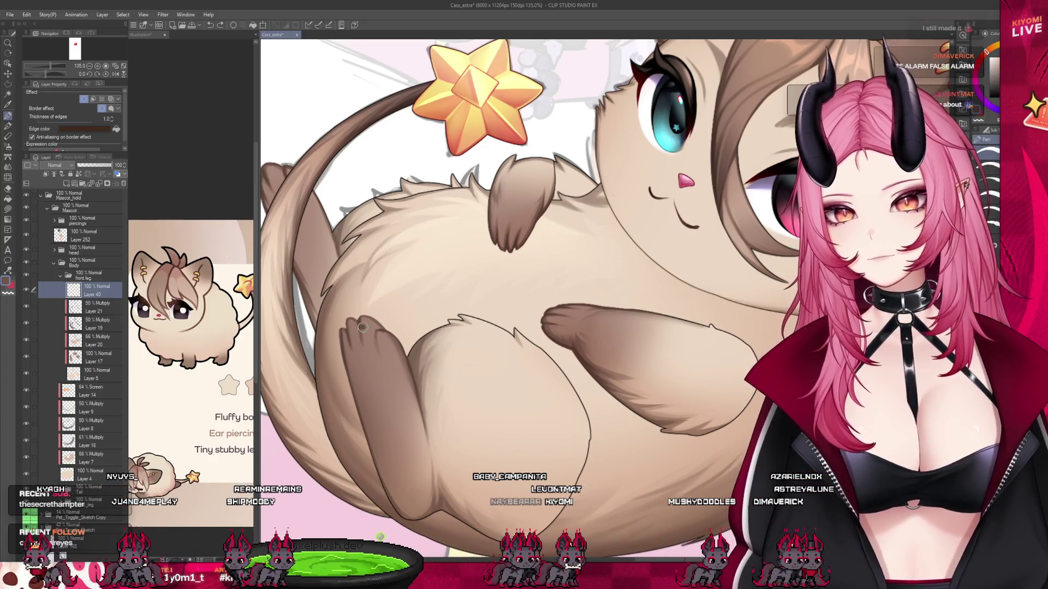
pyautogui.moveTo(361, 326); pyautogui.dragTo(367, 352)
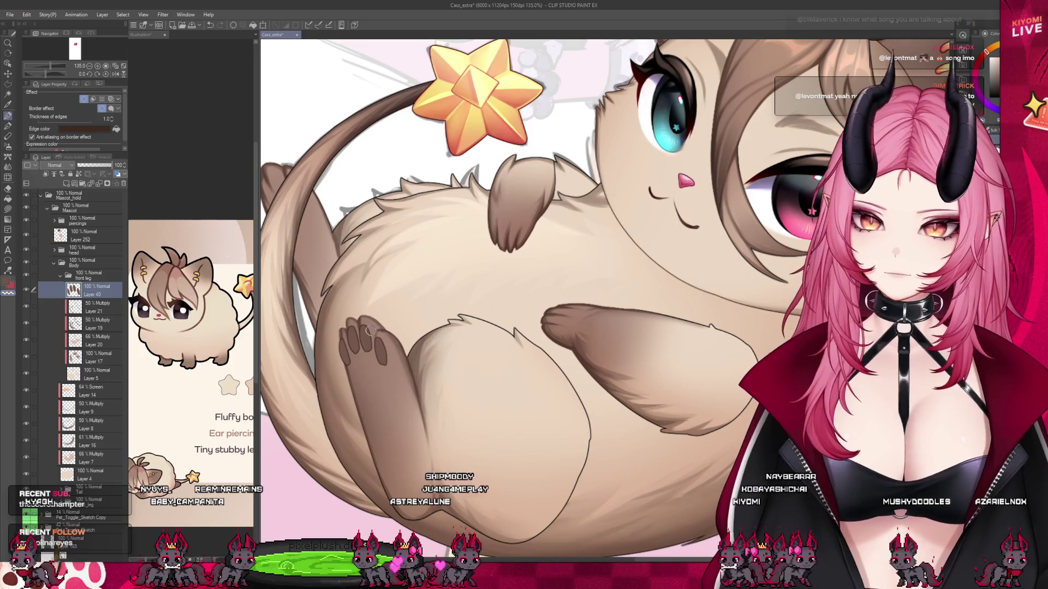
pyautogui.scroll(-5, 404, 414)
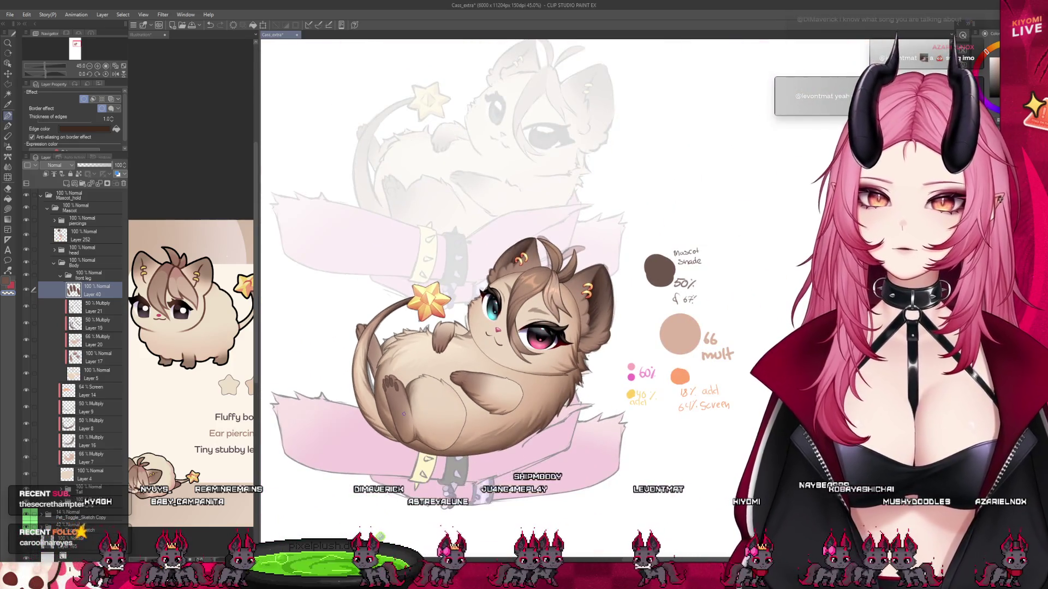
# Brush a large brown main pad beneath the toe beans on the cat's lower paw.
pyautogui.scroll(5, 404, 413)
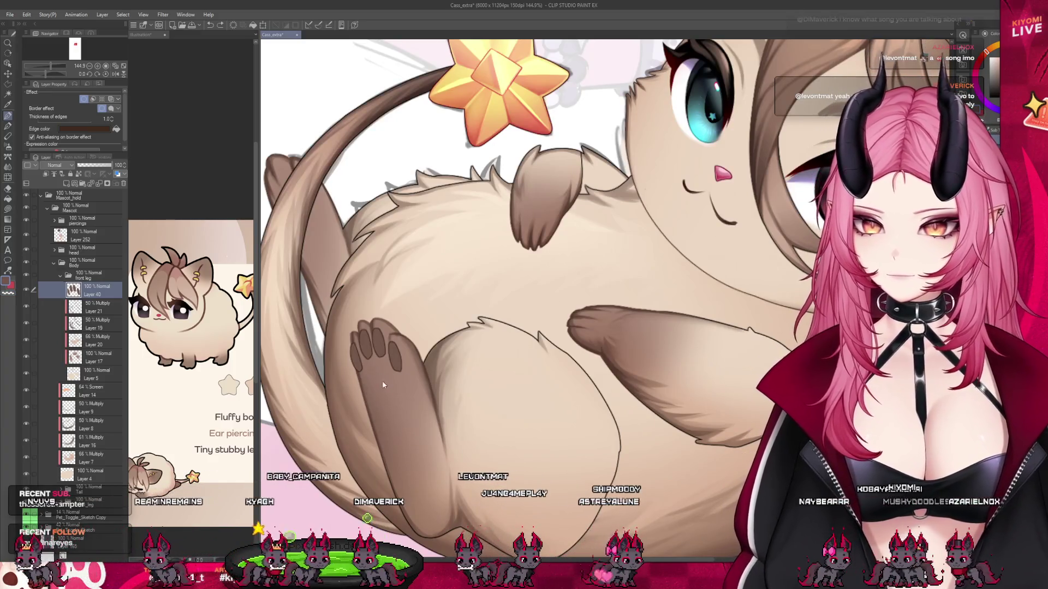
pyautogui.moveTo(374, 375)
pyautogui.mouseDown()
pyautogui.moveTo(379, 404)
pyautogui.moveTo(377, 376)
pyautogui.mouseUp()
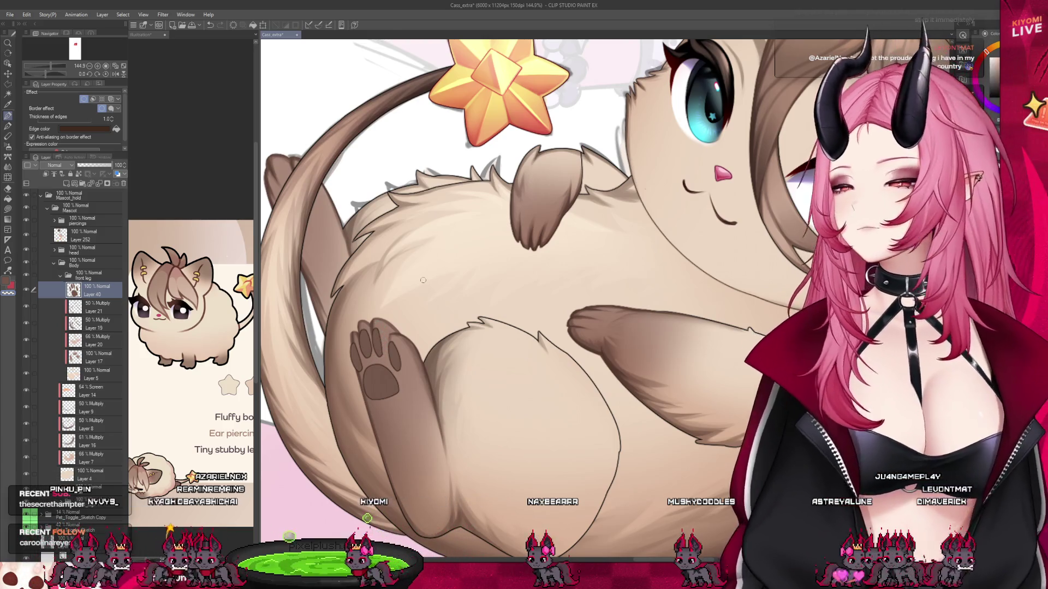
pyautogui.scroll(-10, 423, 280)
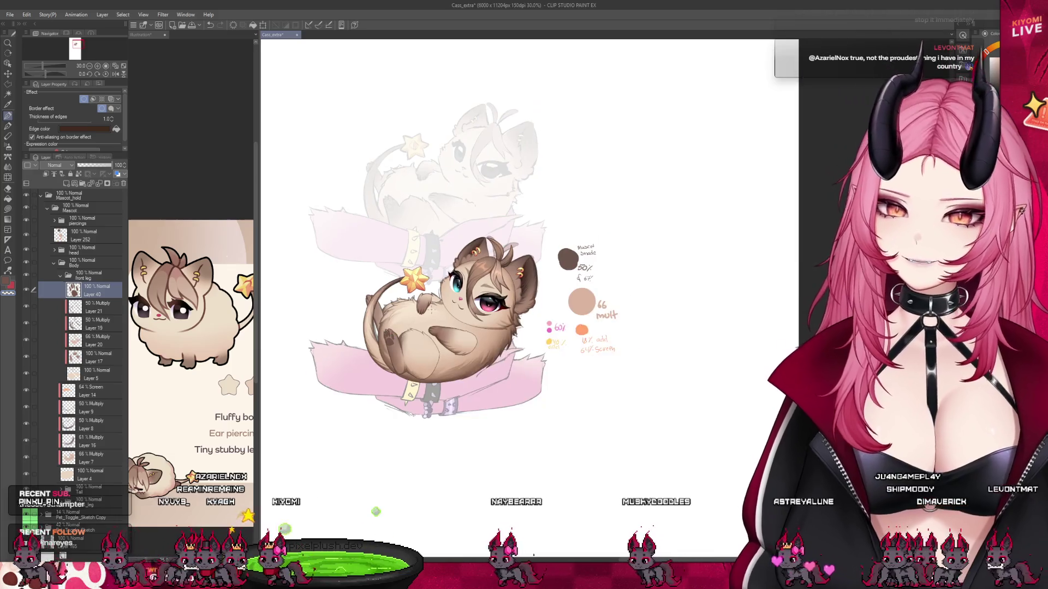
pyautogui.scroll(6, 420, 310)
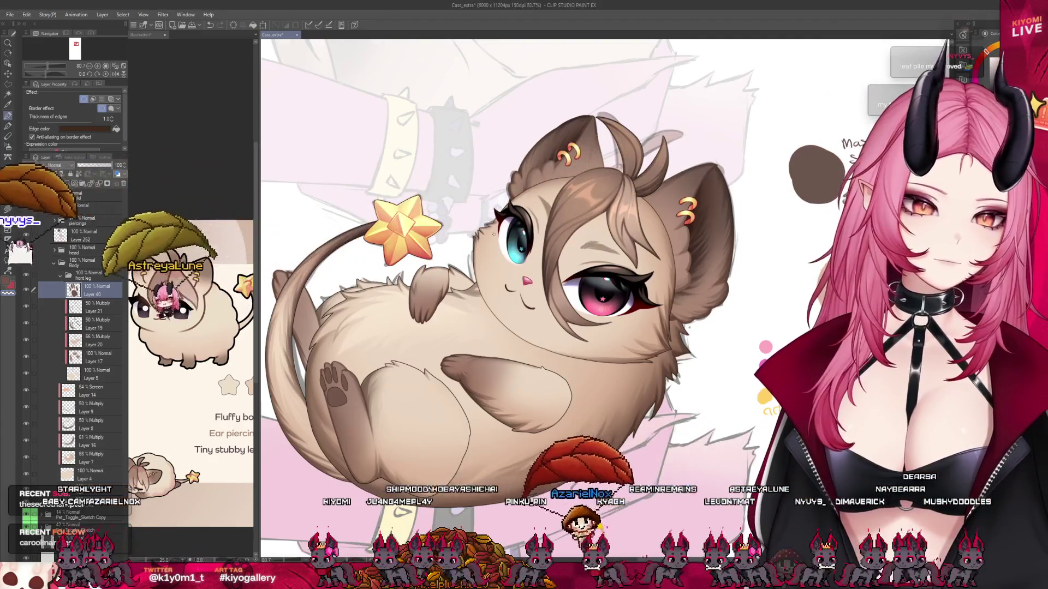
# Select the back_leg layer and add a new raster layer inside that group.
pyautogui.scroll(-3, 546, 300)
pyautogui.scroll(2, 545, 300)
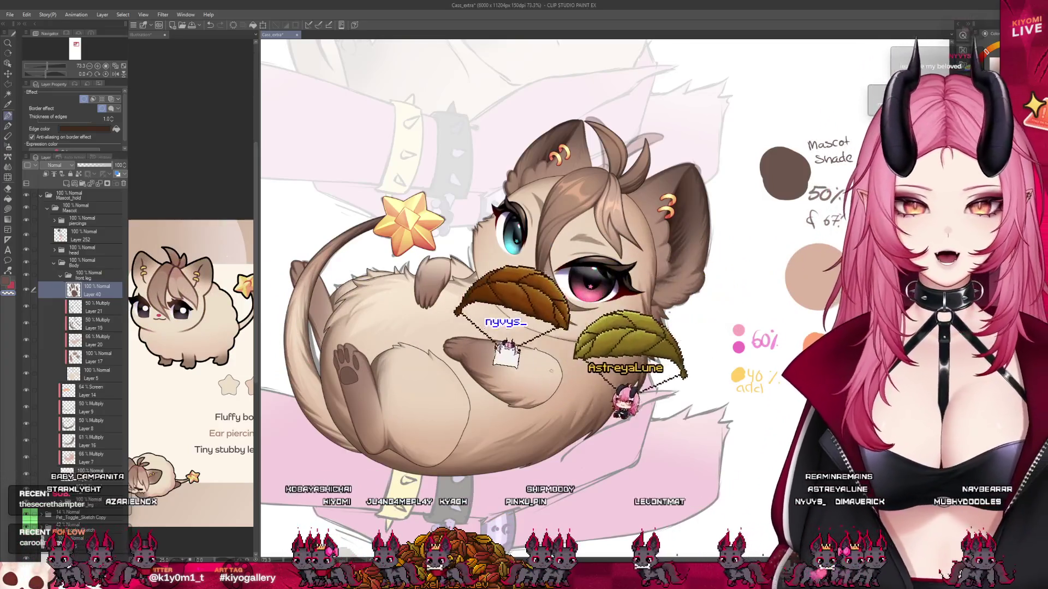
pyautogui.scroll(2, 546, 300)
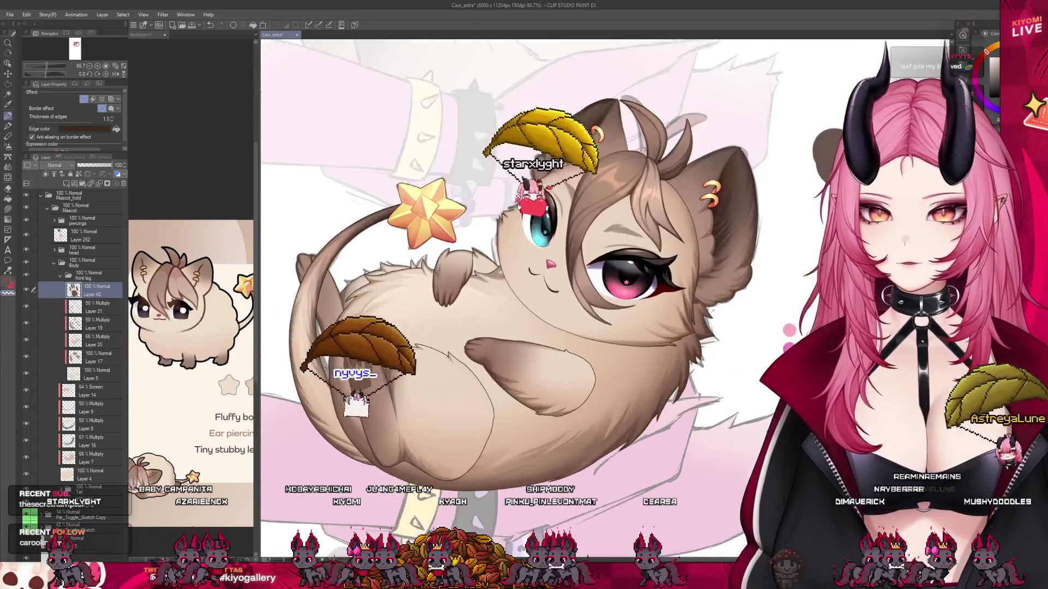
pyautogui.scroll(2, 546, 300)
pyautogui.click(87, 503)
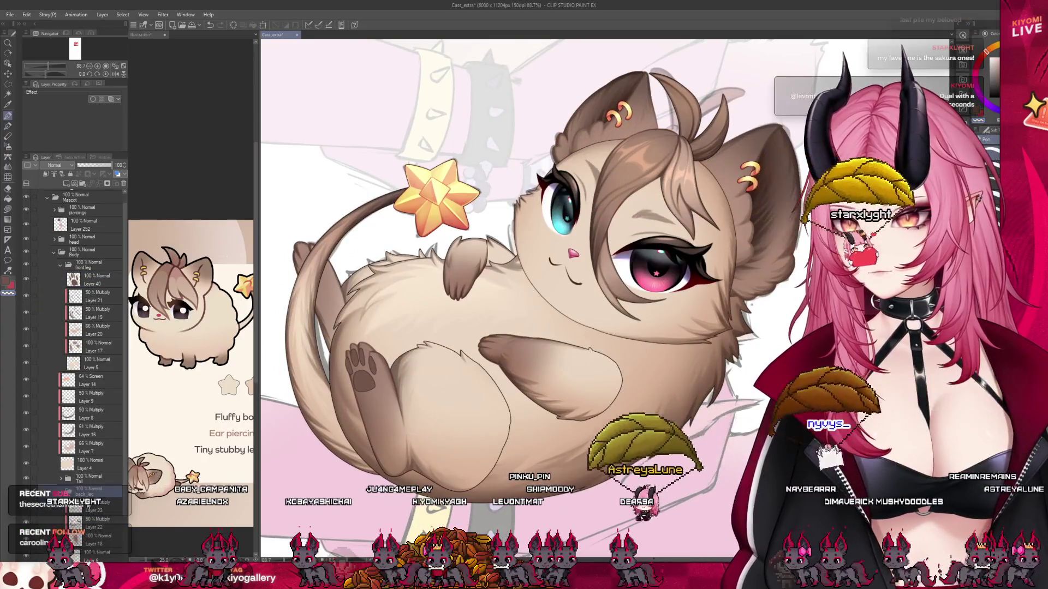
pyautogui.click(45, 175)
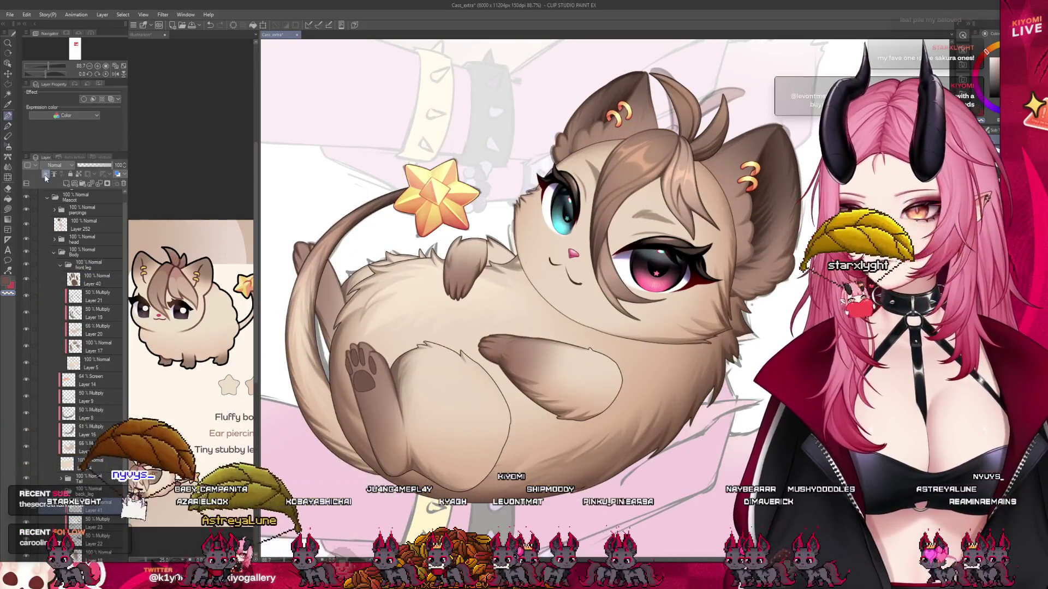
# Turn on the Border effect for the new layer in Layer Property.
pyautogui.click(83, 99)
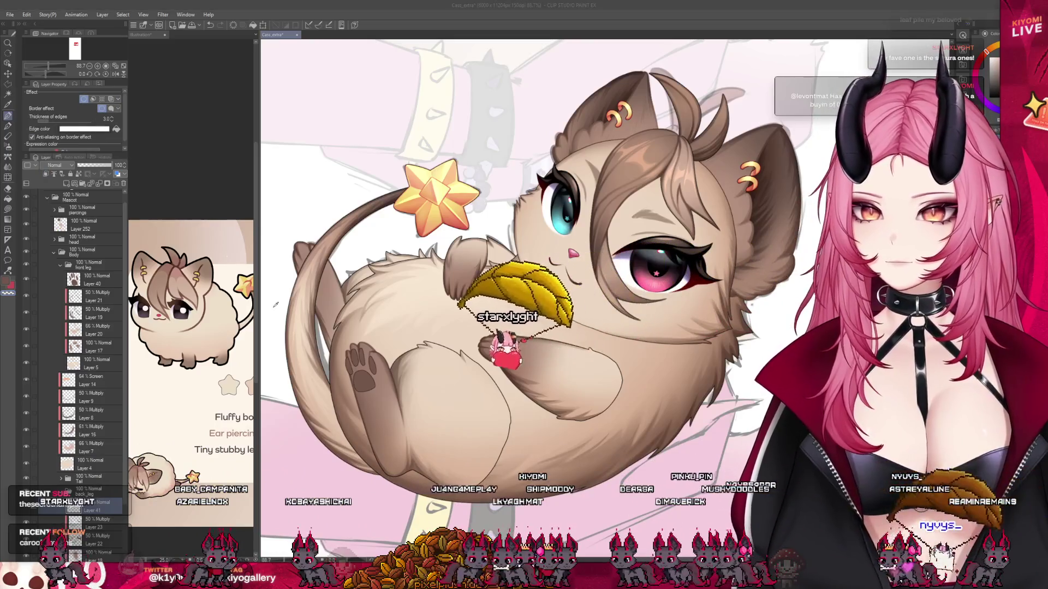
pyautogui.scroll(2, 272, 178)
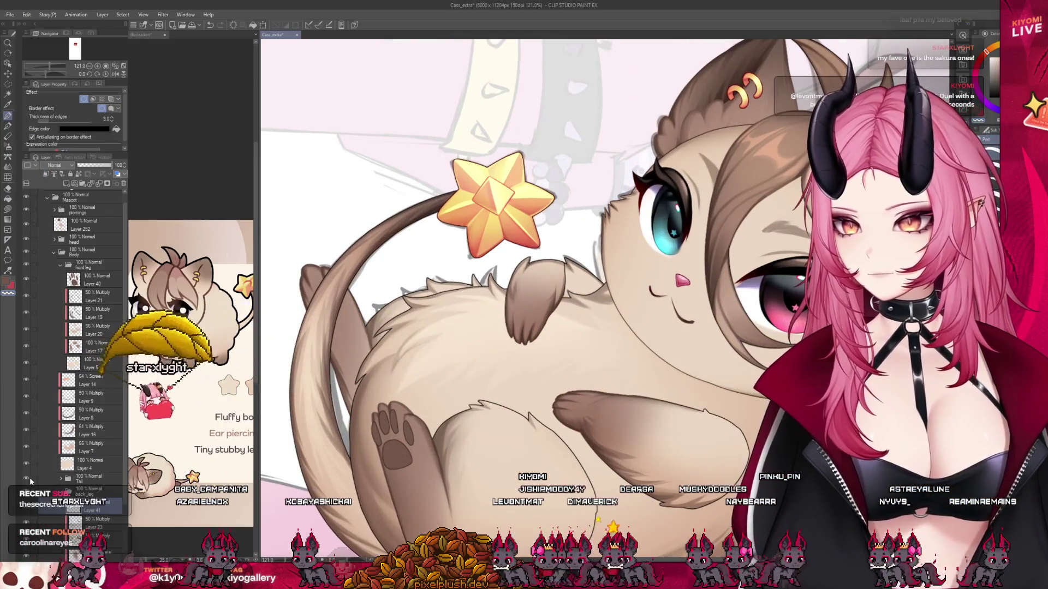
pyautogui.scroll(1, 328, 273)
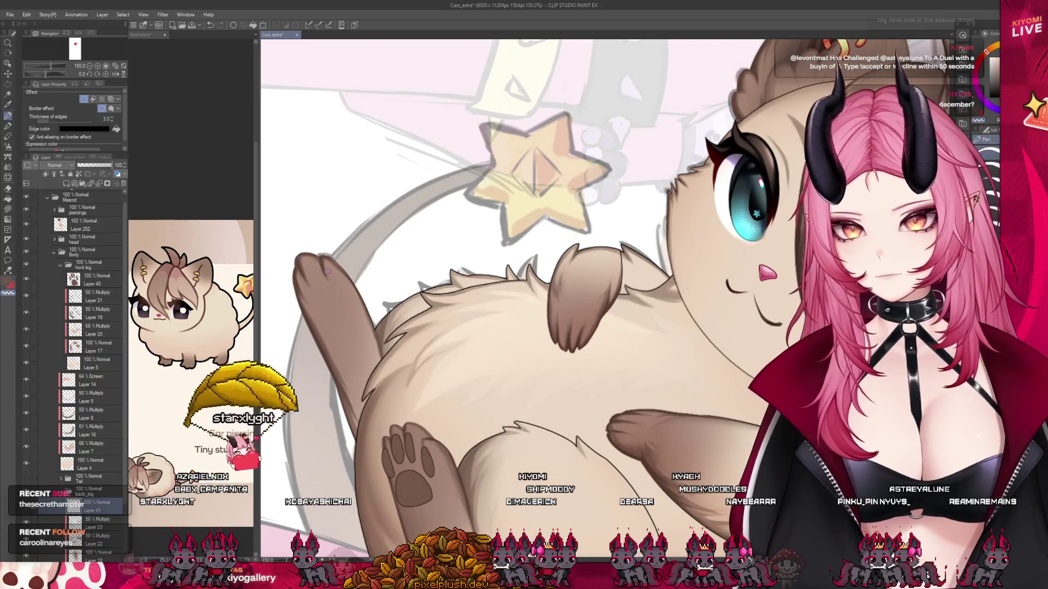
# Set border edge thickness to 1, then brush a toe bean and oval main pad on the raised paw.
pyautogui.click(112, 121)
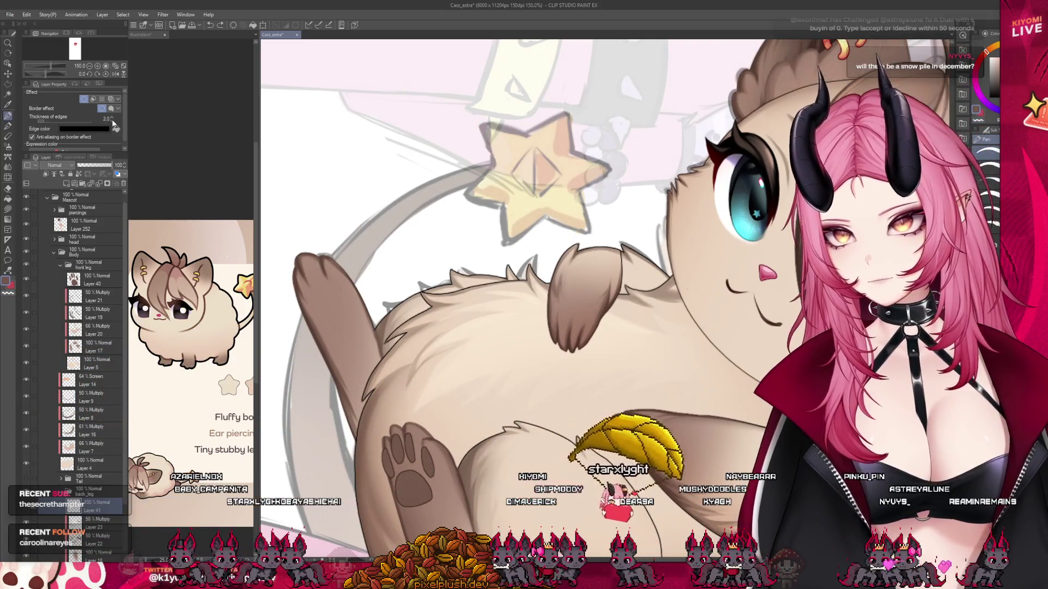
pyautogui.click(111, 121)
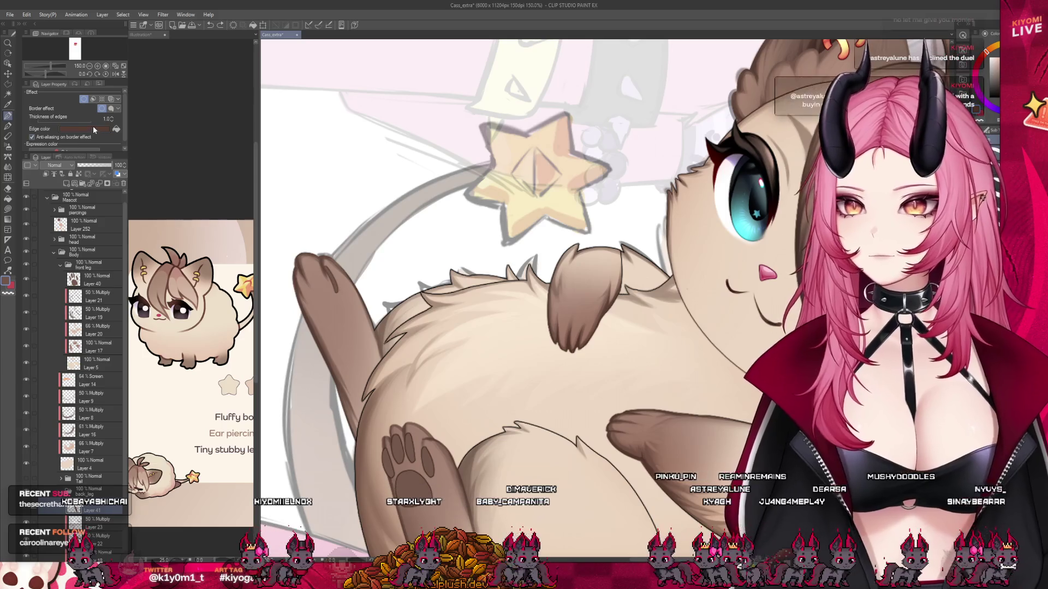
pyautogui.press('Escape')
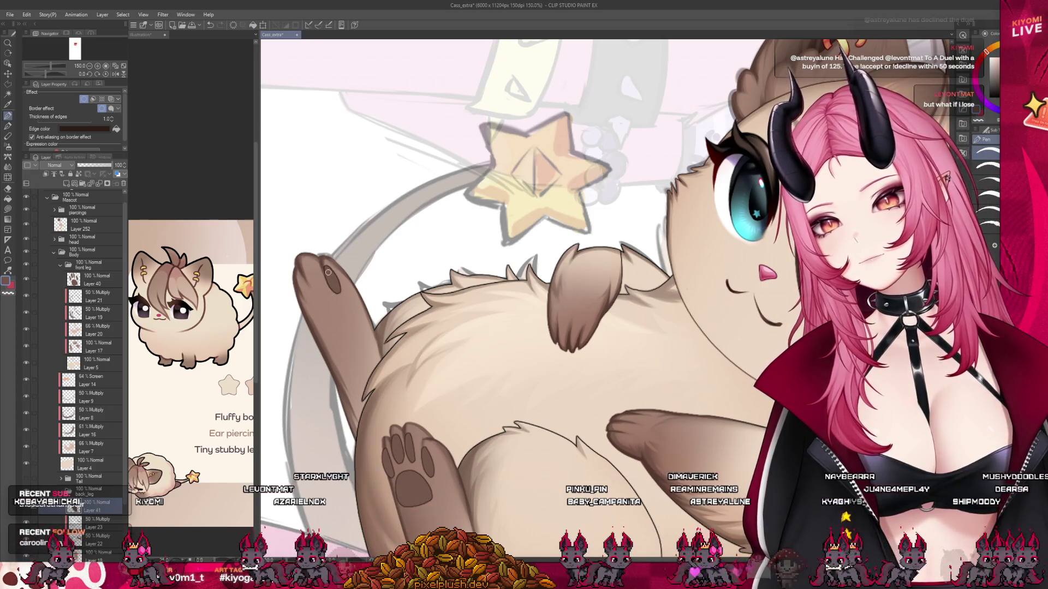
pyautogui.moveTo(307, 269); pyautogui.dragTo(310, 282)
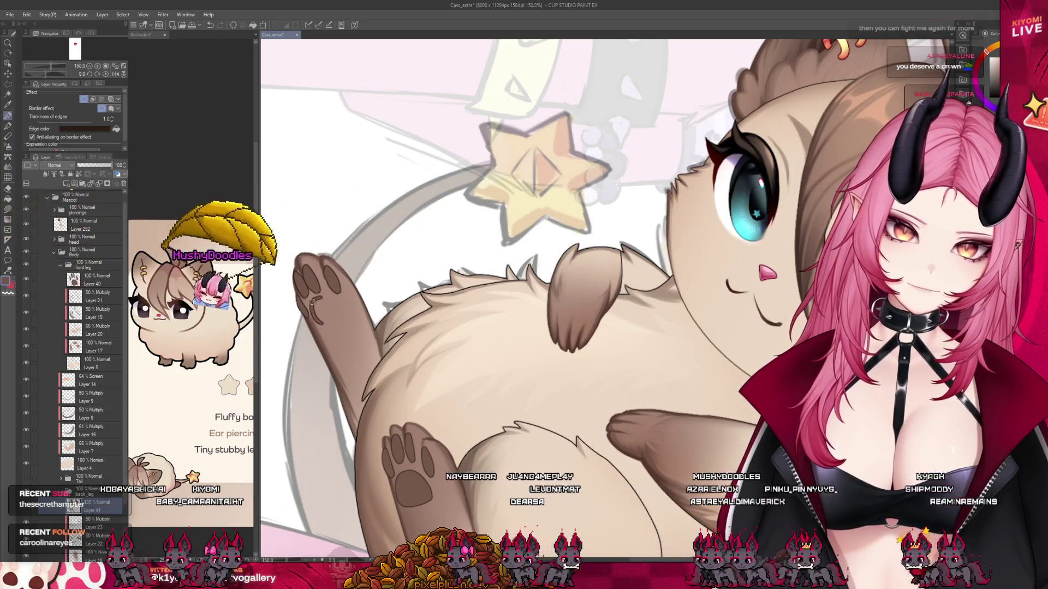
pyautogui.moveTo(321, 301); pyautogui.dragTo(335, 323)
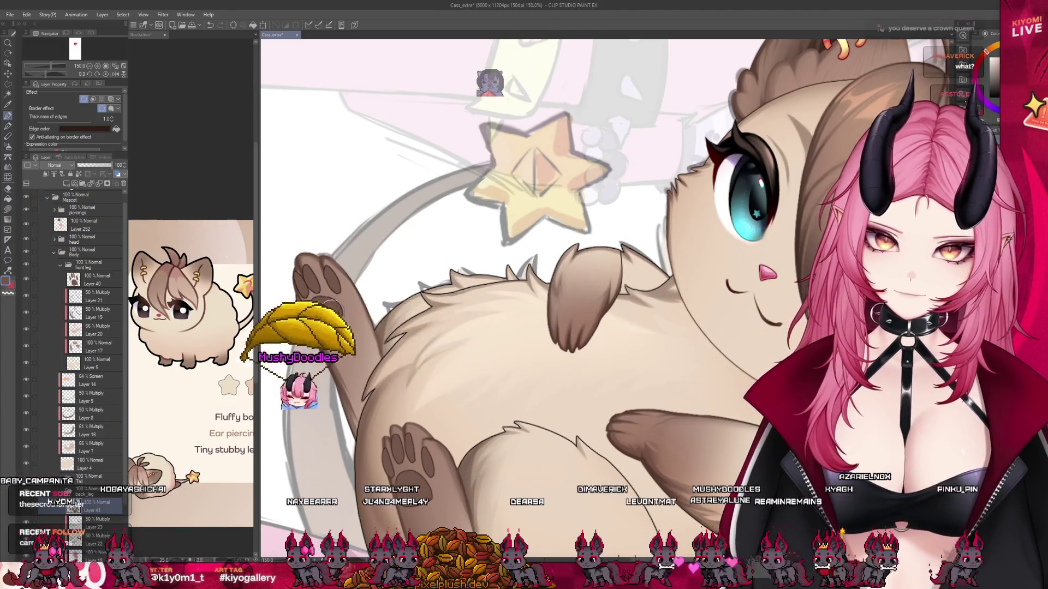